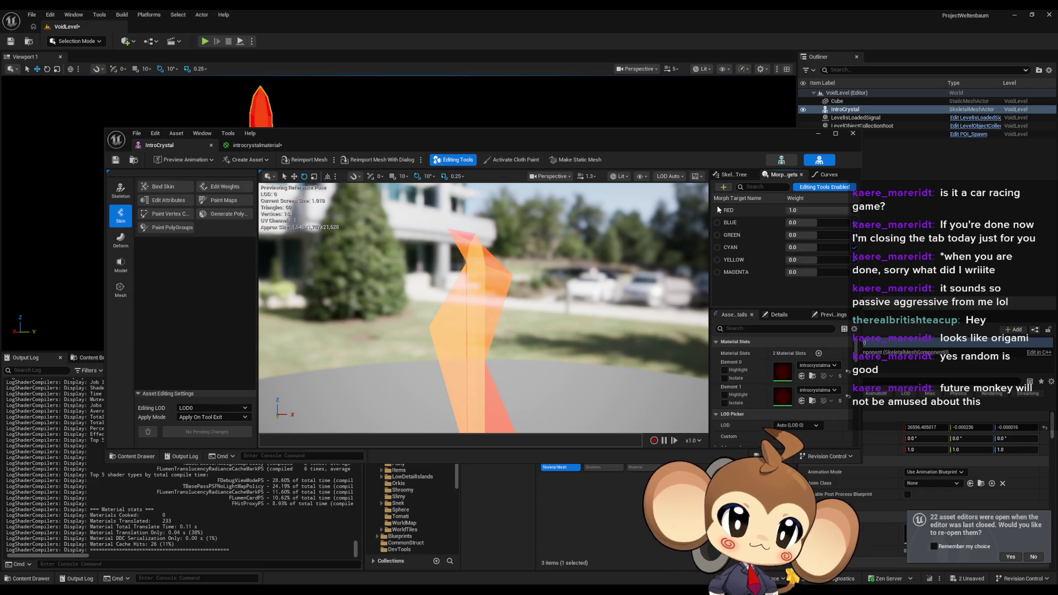
# Set the BLUE morph target weight to 1.0 and save the IntroCrystal mesh
pyautogui.moveTo(805, 222); pyautogui.dragTo(849, 222)
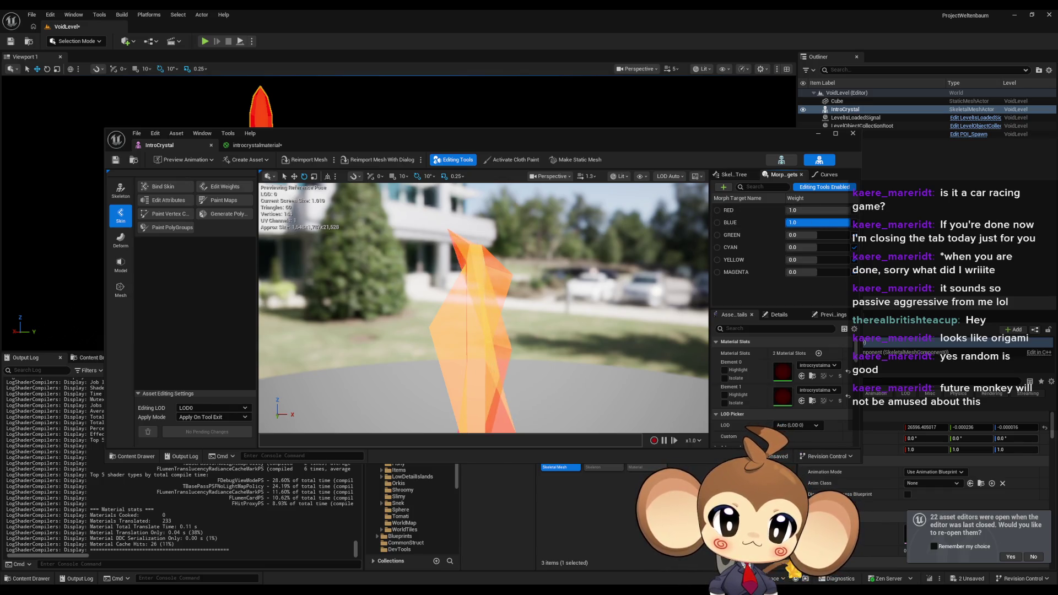
pyautogui.click(122, 161)
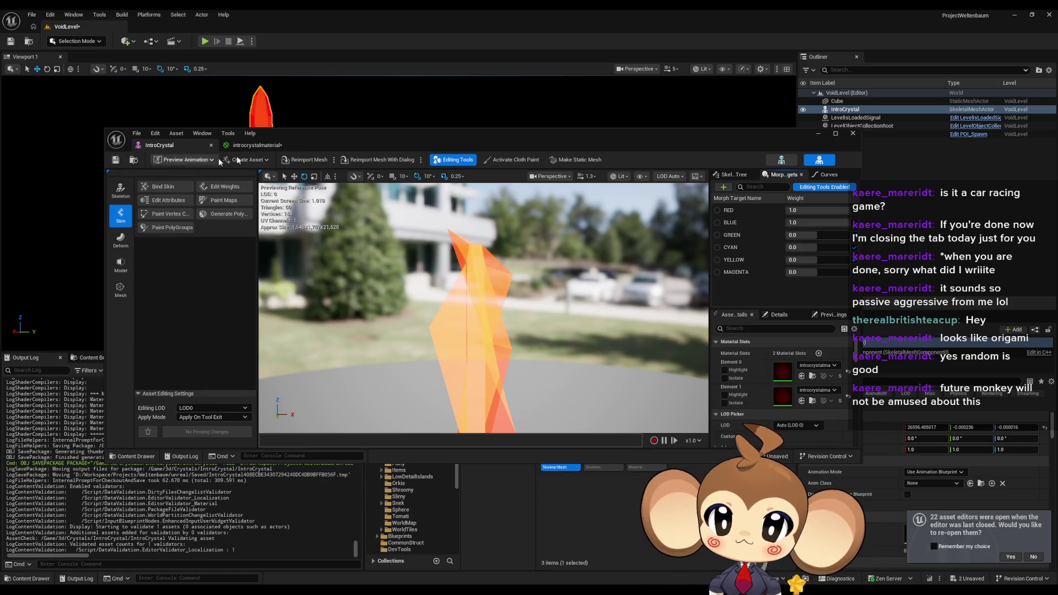
pyautogui.moveTo(320, 136)
pyautogui.mouseDown()
pyautogui.moveTo(327, 333)
pyautogui.moveTo(300, 114)
pyautogui.mouseUp()
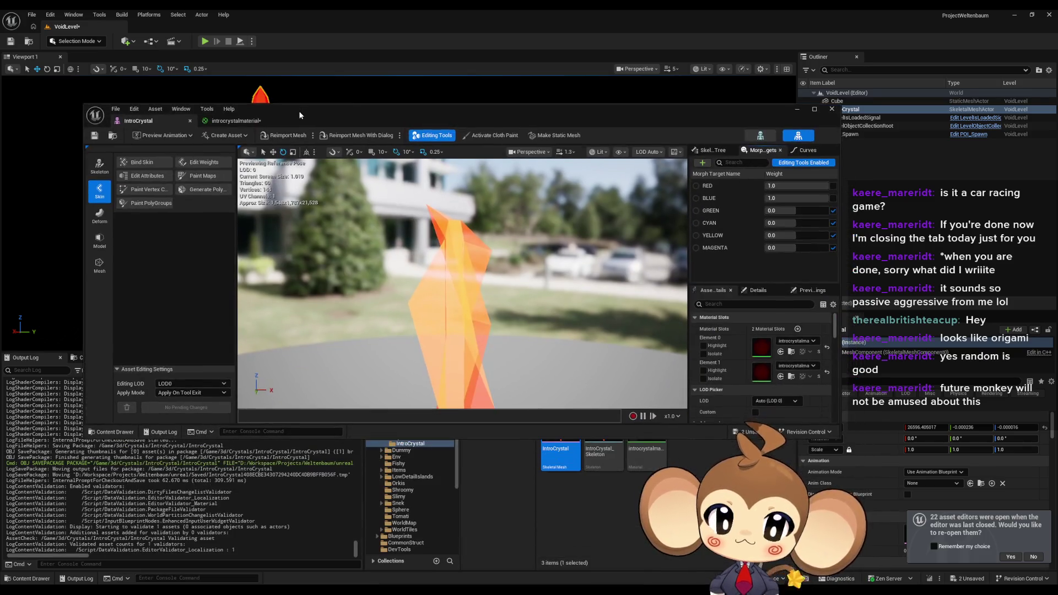
# Reset the RED and BLUE morph target weights to 0.0 and maximize the mesh editor
pyautogui.click(833, 186)
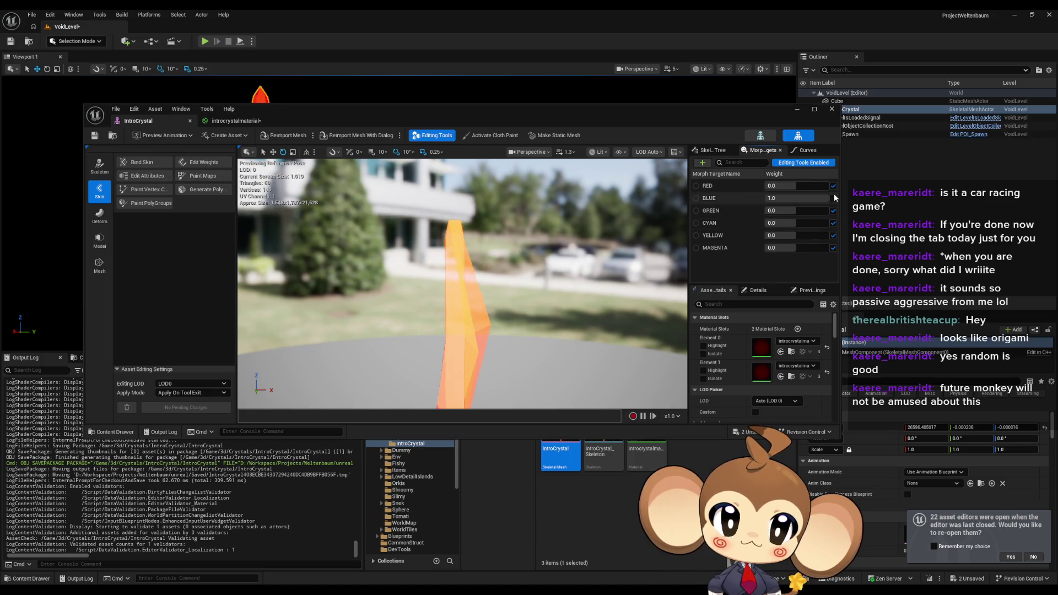
pyautogui.click(832, 200)
pyautogui.click(833, 198)
pyautogui.scroll(-5, 789, 351)
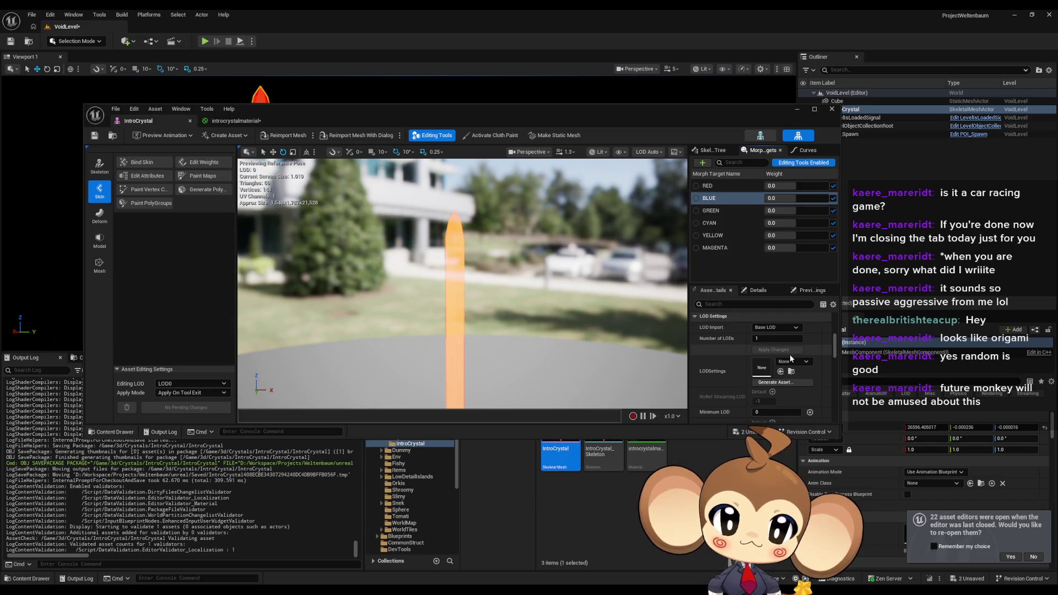
pyautogui.scroll(2, 789, 355)
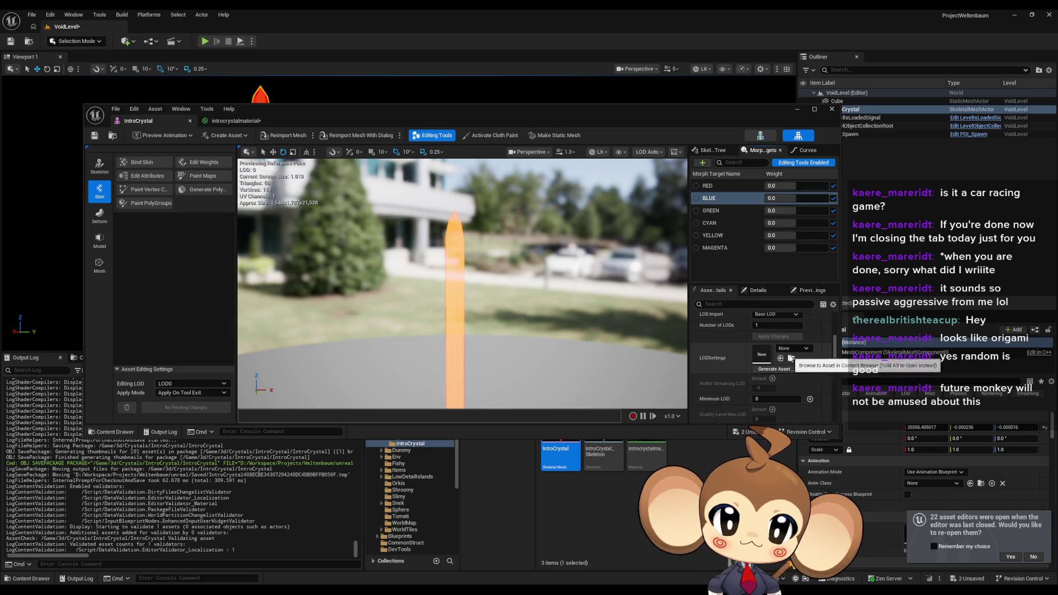
pyautogui.doubleClick(623, 114)
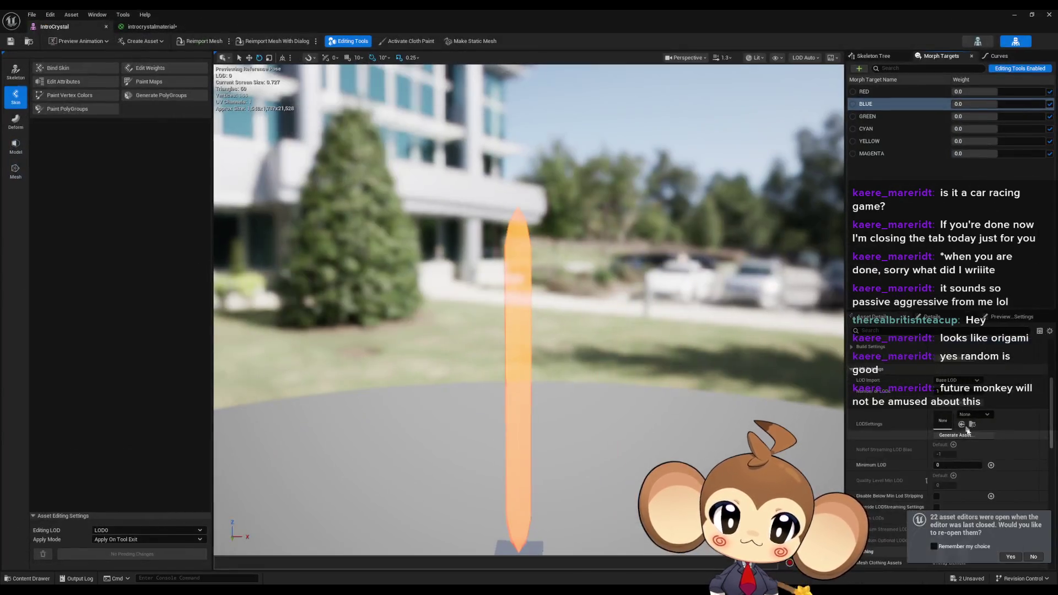
# Decline reopening the previous asset editors and browse the crystal's Asset Details
pyautogui.click(1034, 558)
pyautogui.scroll(-4, 959, 463)
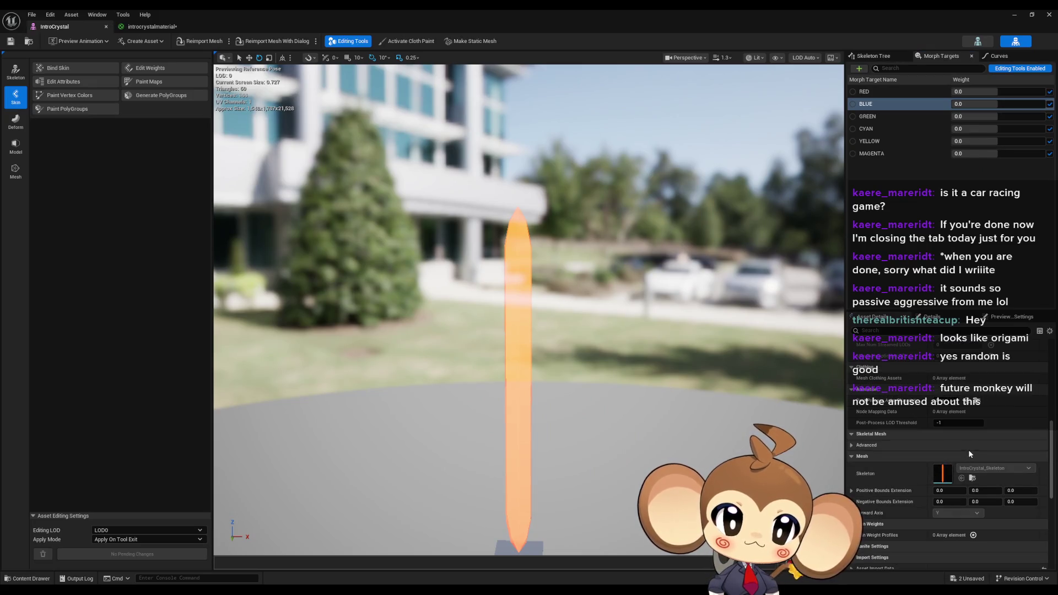
pyautogui.scroll(-2, 968, 452)
pyautogui.scroll(-4, 970, 448)
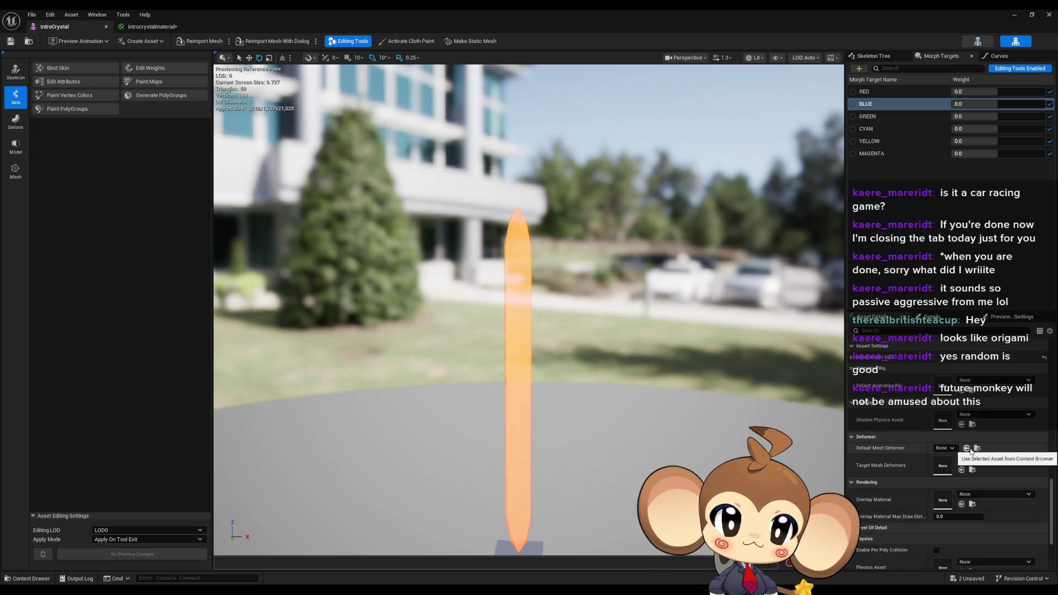
pyautogui.scroll(-6, 970, 447)
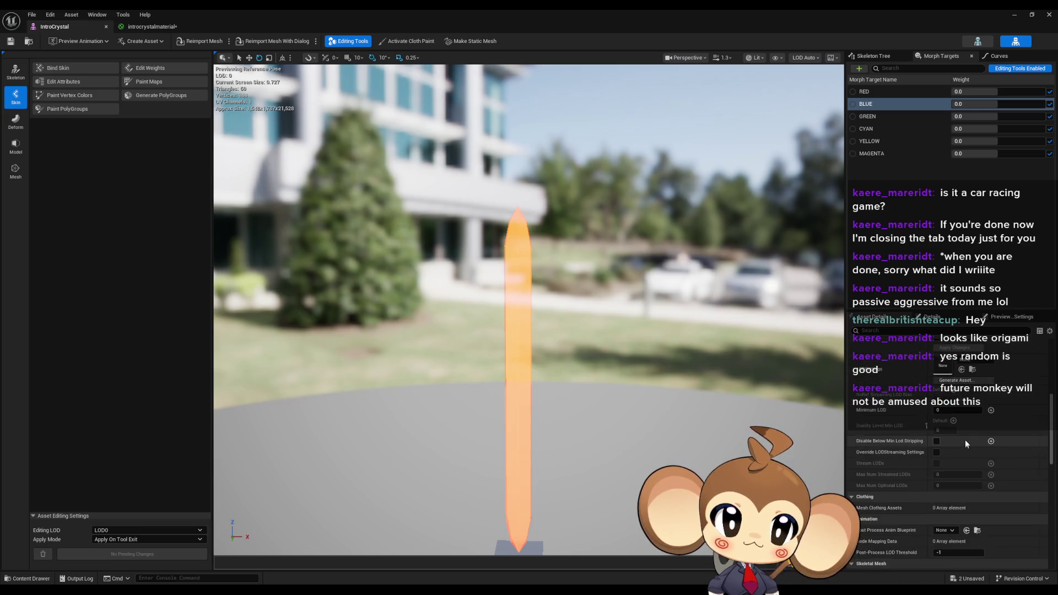
pyautogui.scroll(10, 965, 441)
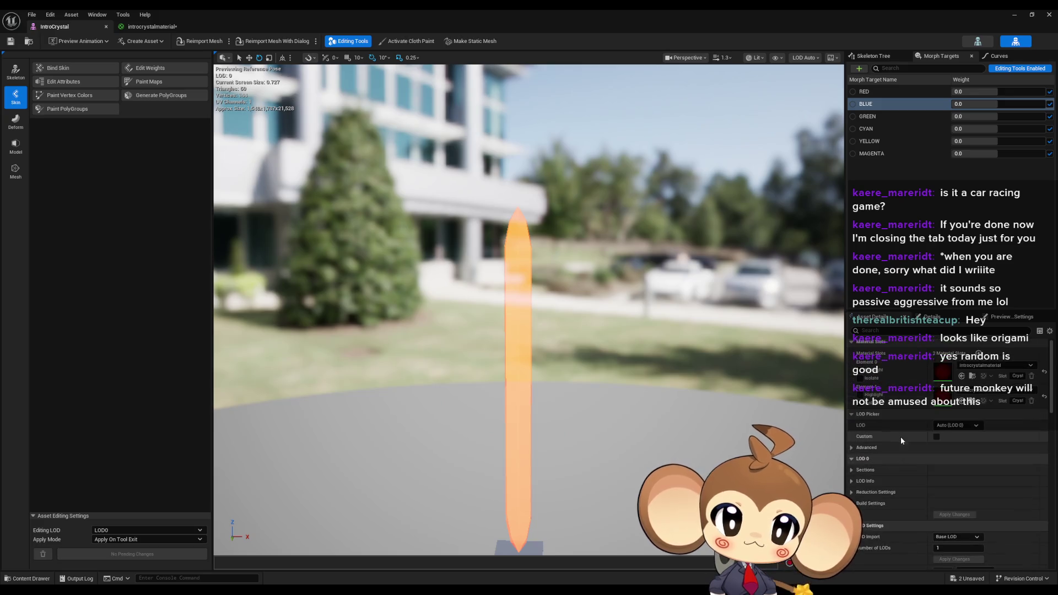
pyautogui.scroll(1, 992, 408)
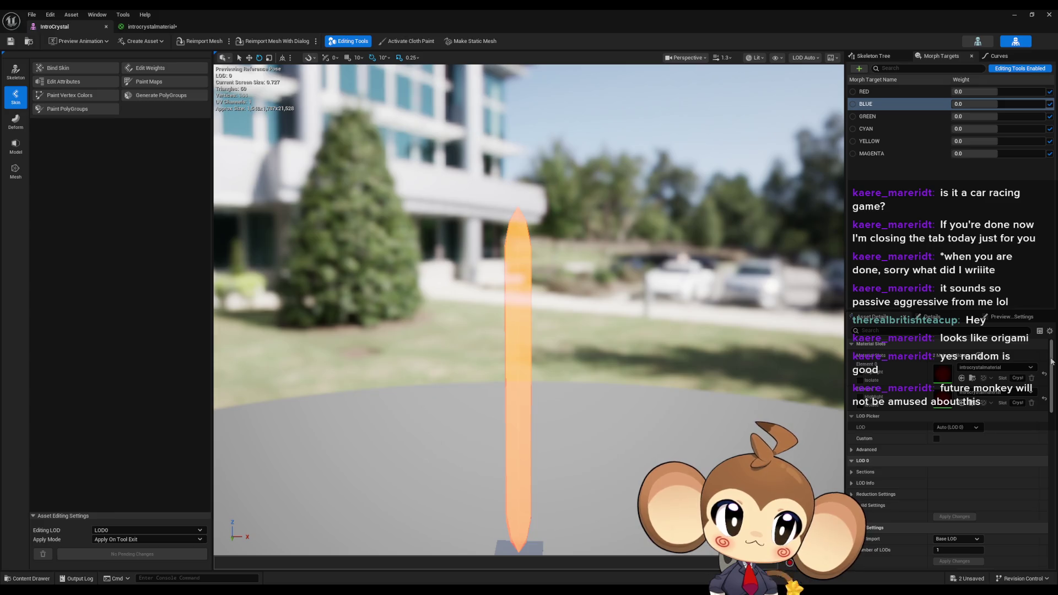
pyautogui.moveTo(1052, 362)
pyautogui.mouseDown()
pyautogui.moveTo(1048, 525)
pyautogui.moveTo(1050, 354)
pyautogui.mouseUp()
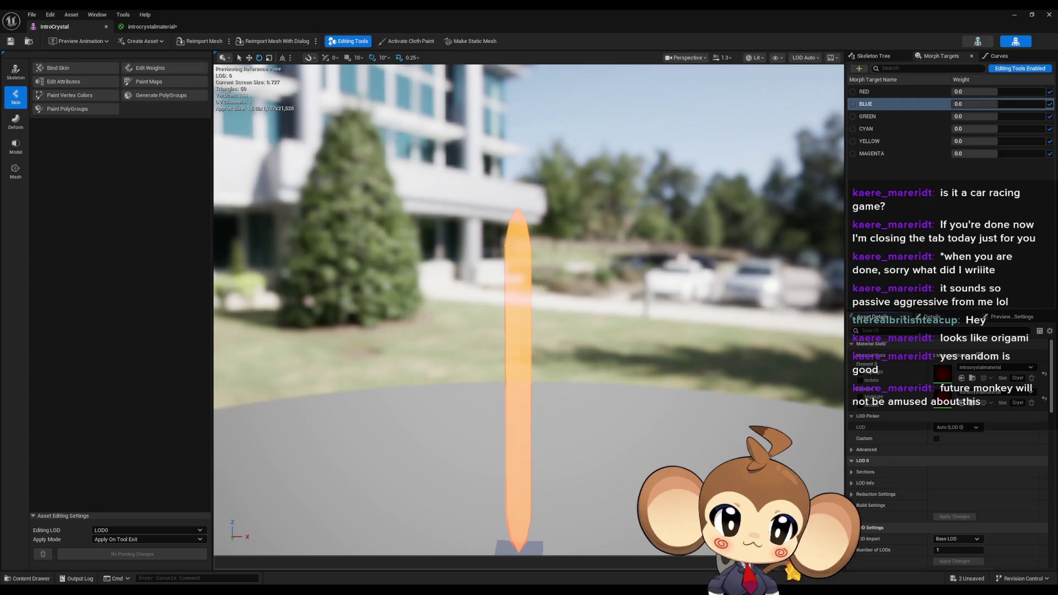
# Try and clear a property search, visit the Skeleton tab, then close the IntroCrystal mesh editor
pyautogui.write('coll')
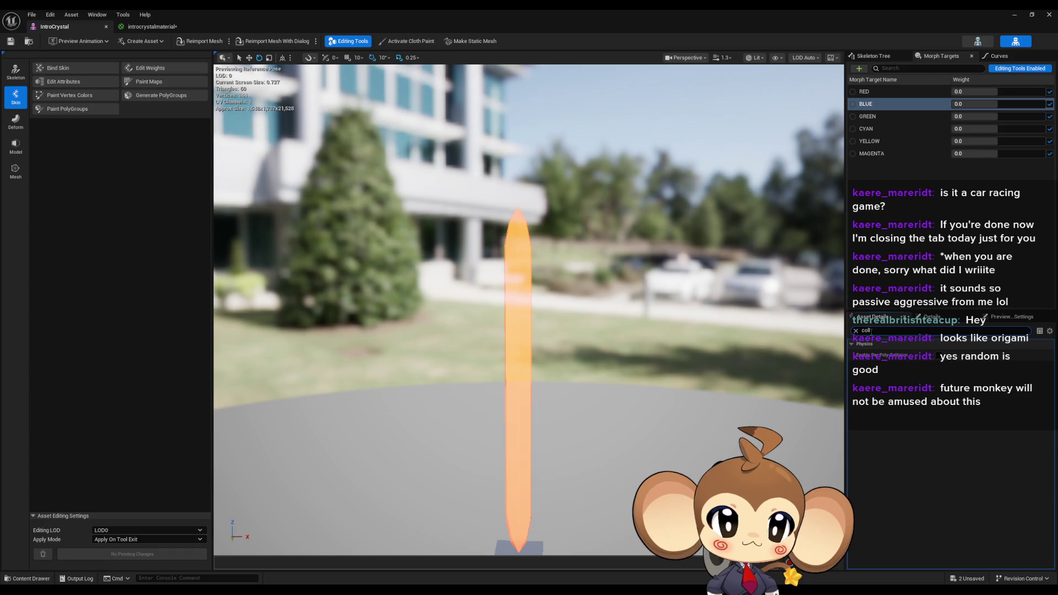
pyautogui.write('phy')
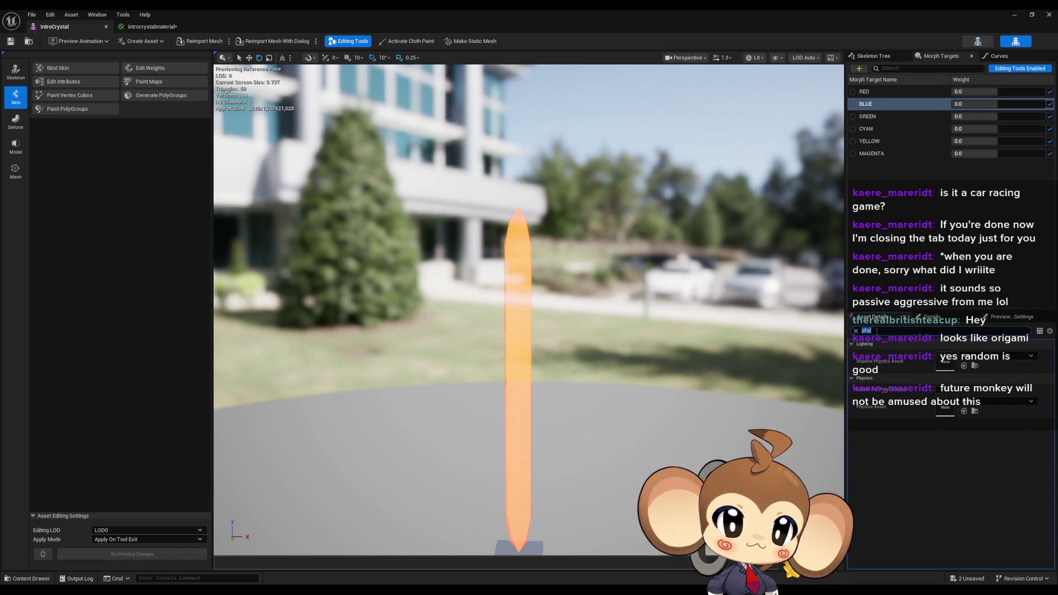
pyautogui.press('BackSpace')
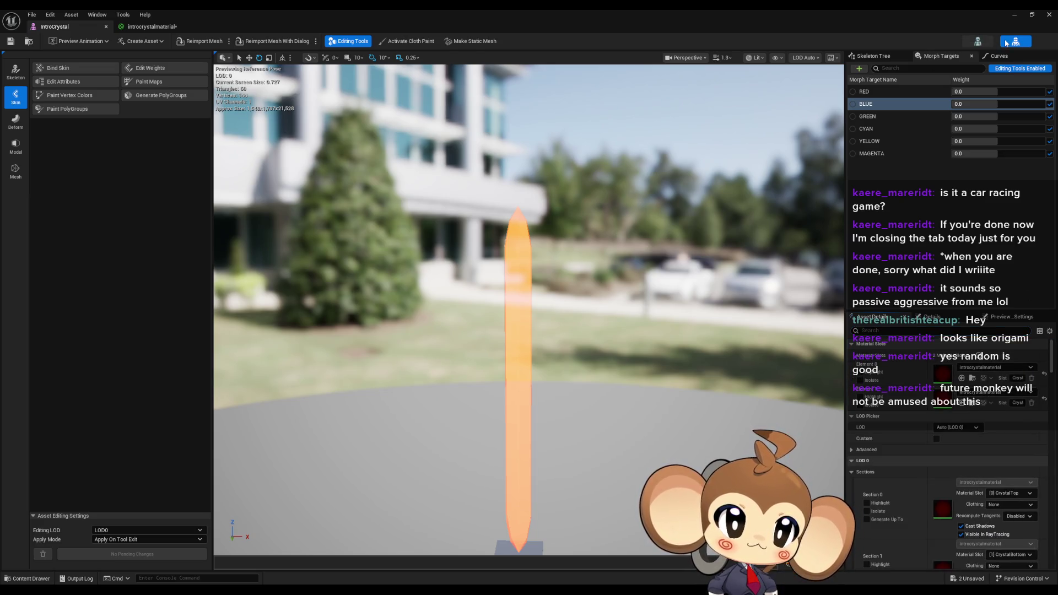
pyautogui.click(978, 42)
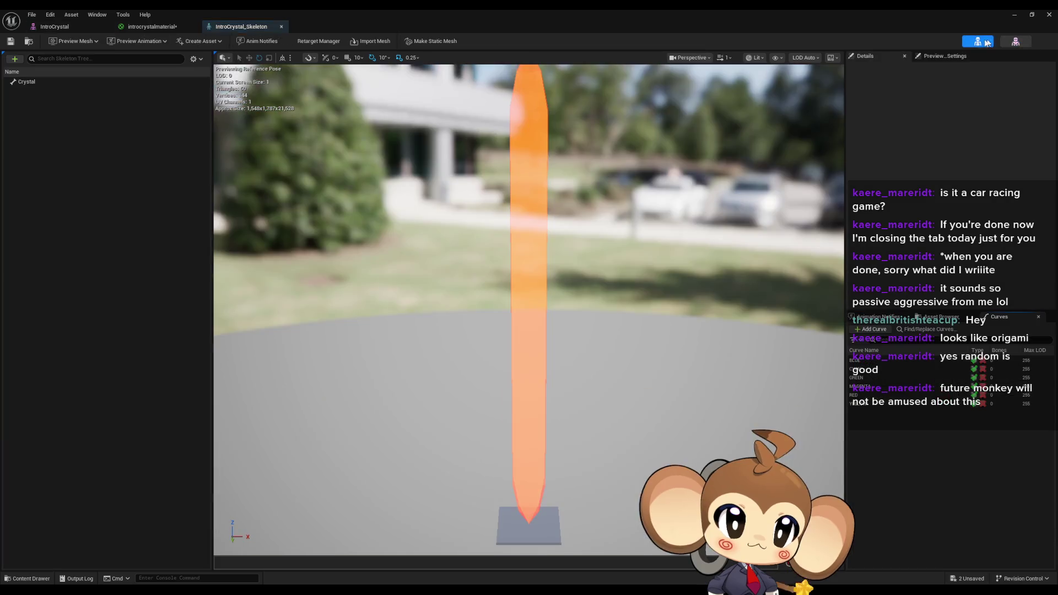
pyautogui.click(1015, 41)
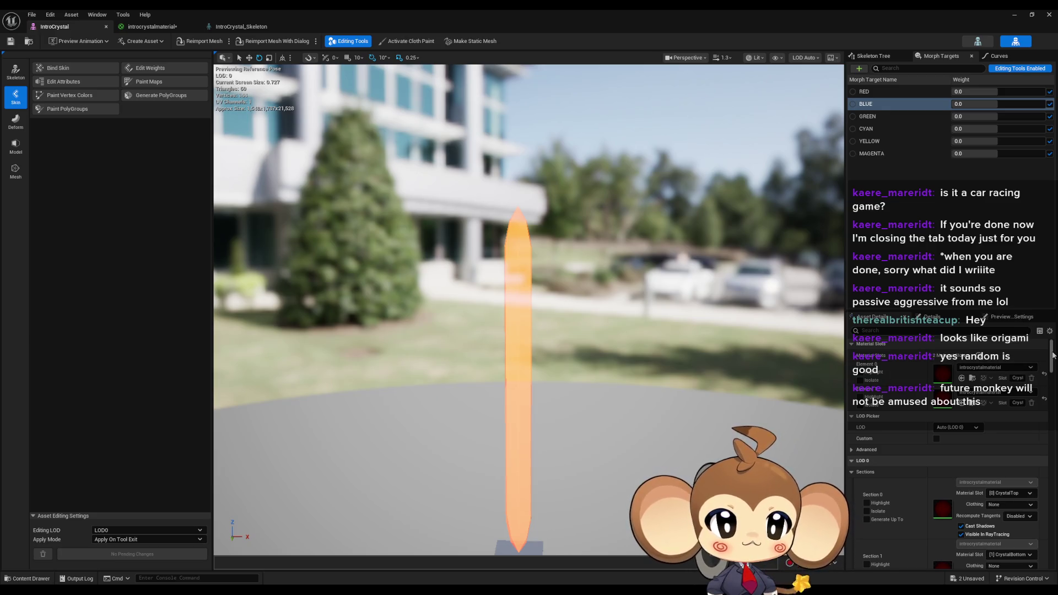
pyautogui.moveTo(1053, 355); pyautogui.dragTo(1033, 543)
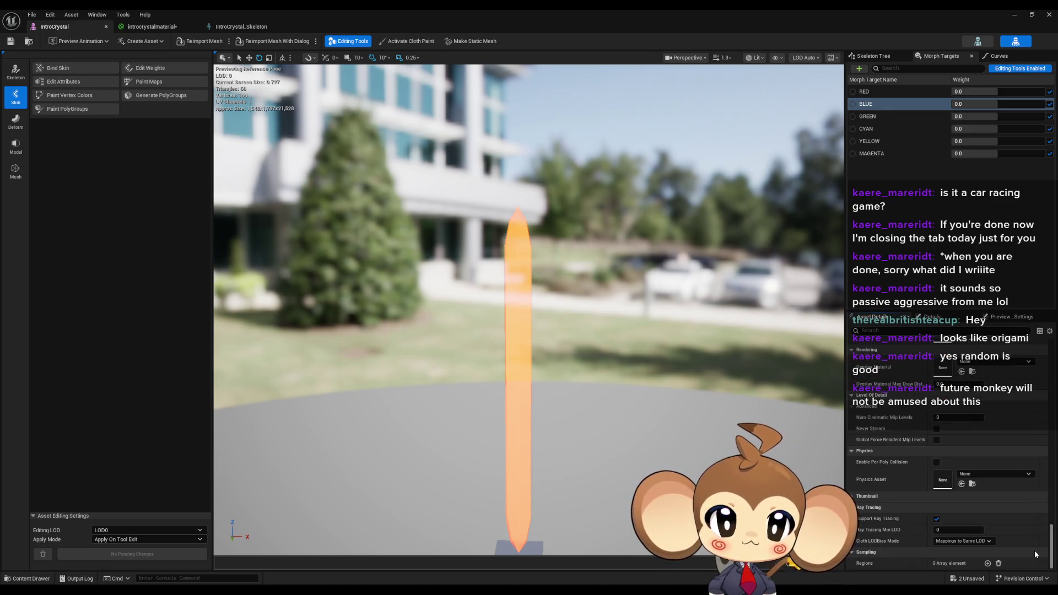
pyautogui.click(1014, 15)
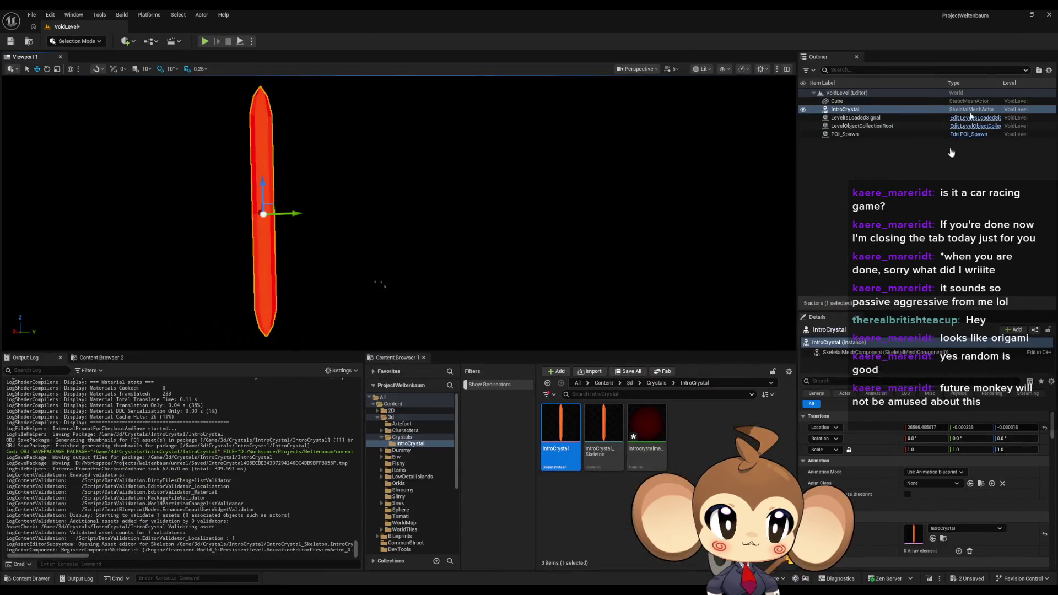
# Create an Actor Blueprint class named IntroCrystalbp in the IntroCrystal folder and open it
pyautogui.rightClick(707, 475)
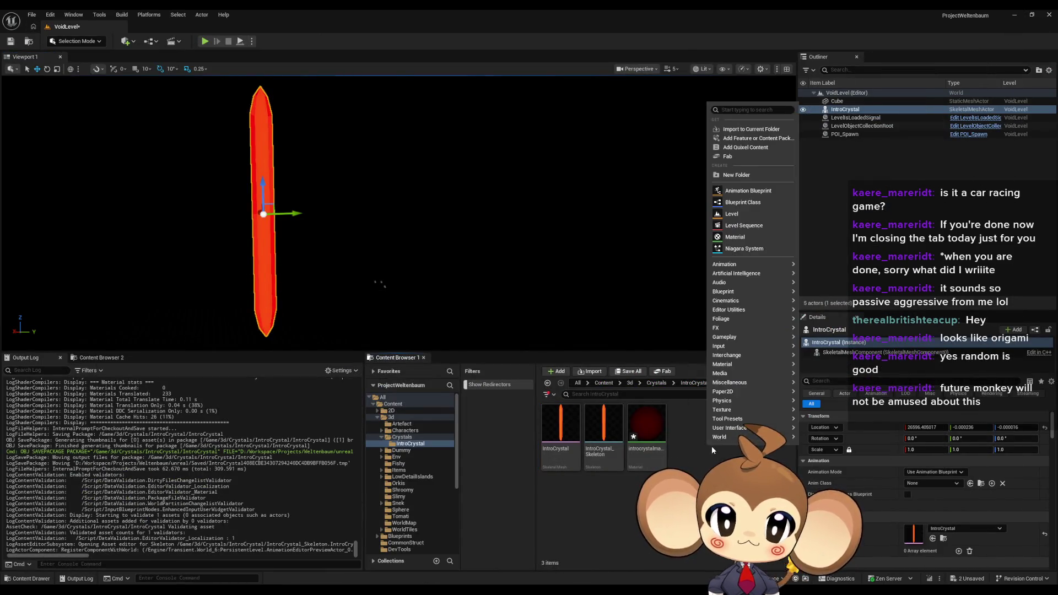
pyautogui.click(756, 202)
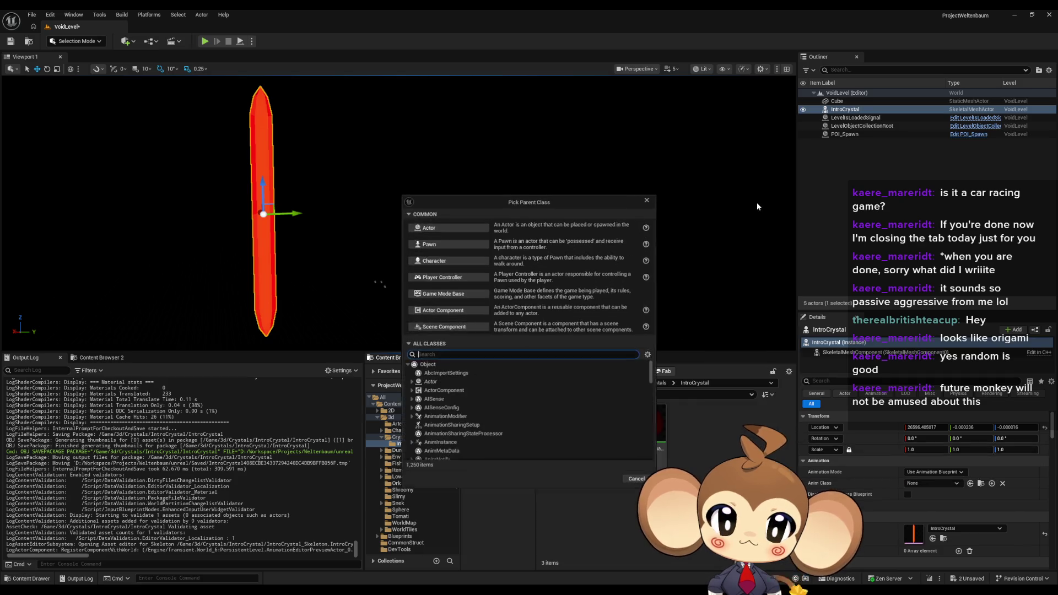
pyautogui.click(468, 227)
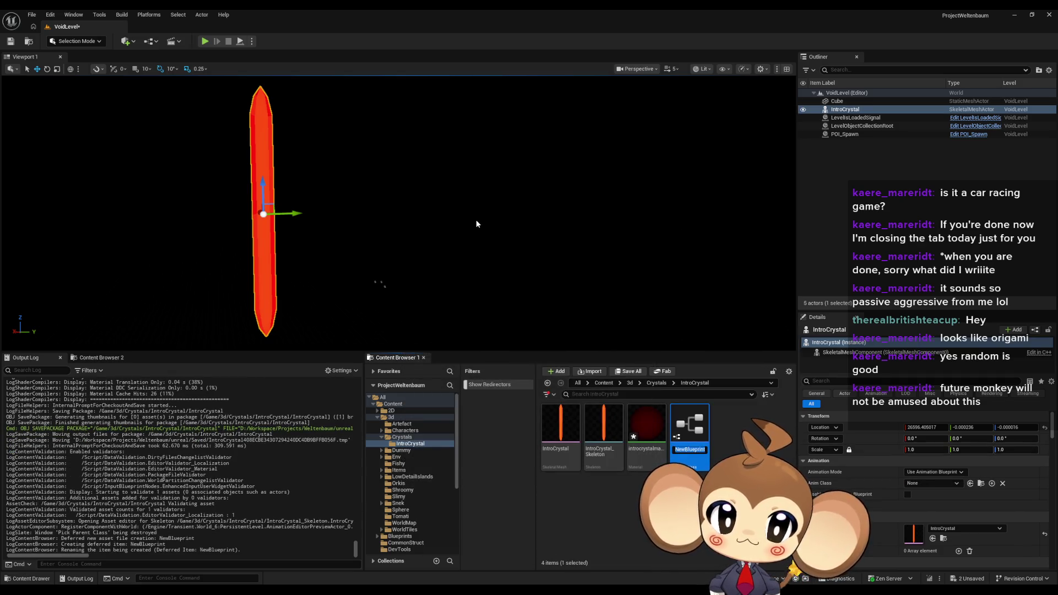
pyautogui.write('IntroCrystal')
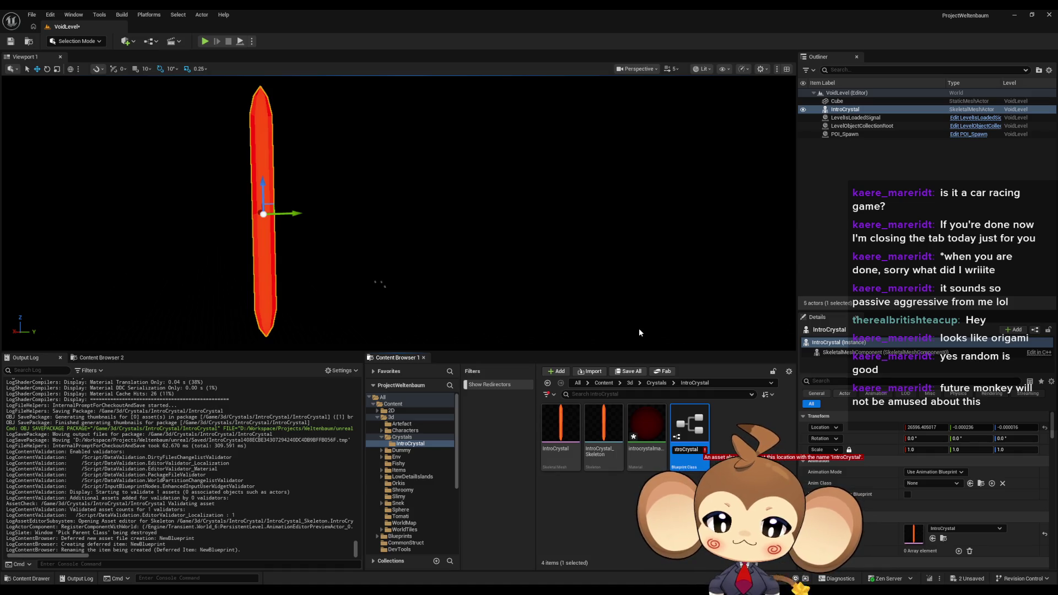
pyautogui.write('bp')
pyautogui.press('Return')
pyautogui.doubleClick(648, 408)
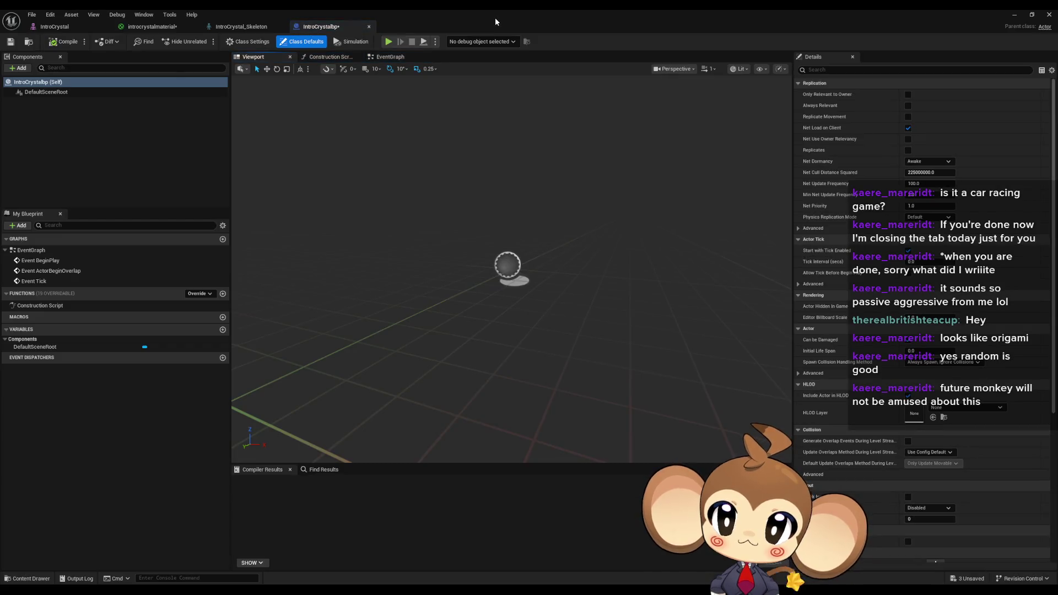
# Add a Skeletal Mesh component, assign it the IntroCrystal mesh, and frame it in view
pyautogui.doubleClick(496, 20)
pyautogui.click(104, 162)
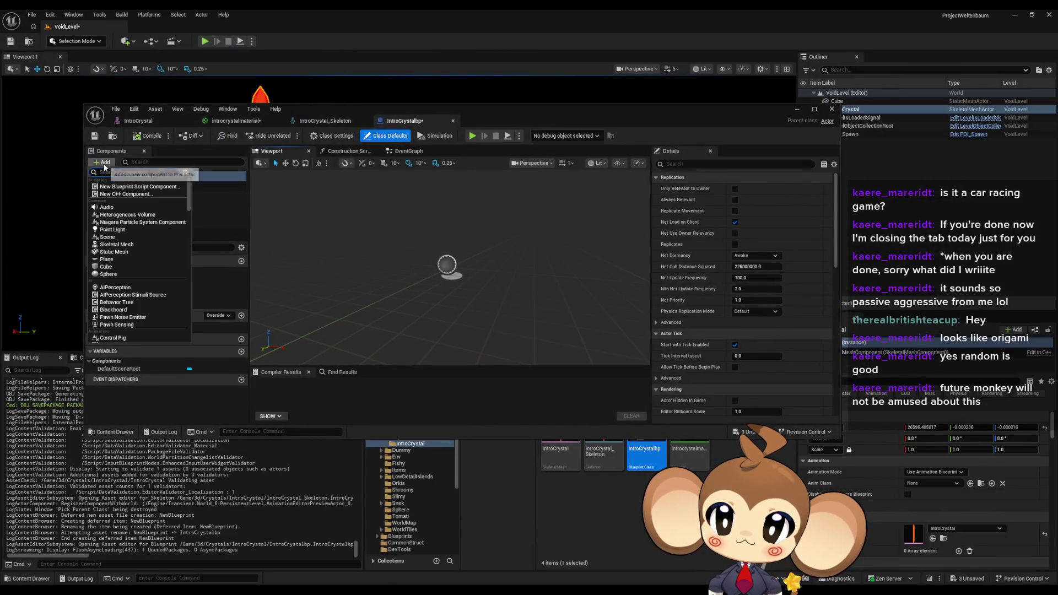
pyautogui.write('skelet')
pyautogui.press('Return')
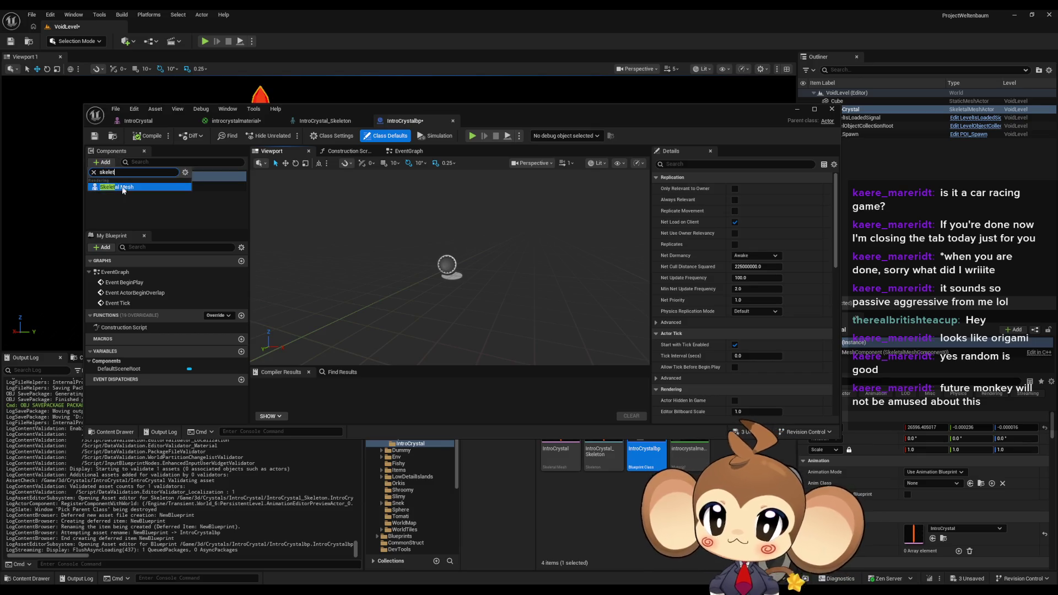
pyautogui.click(126, 202)
pyautogui.click(127, 201)
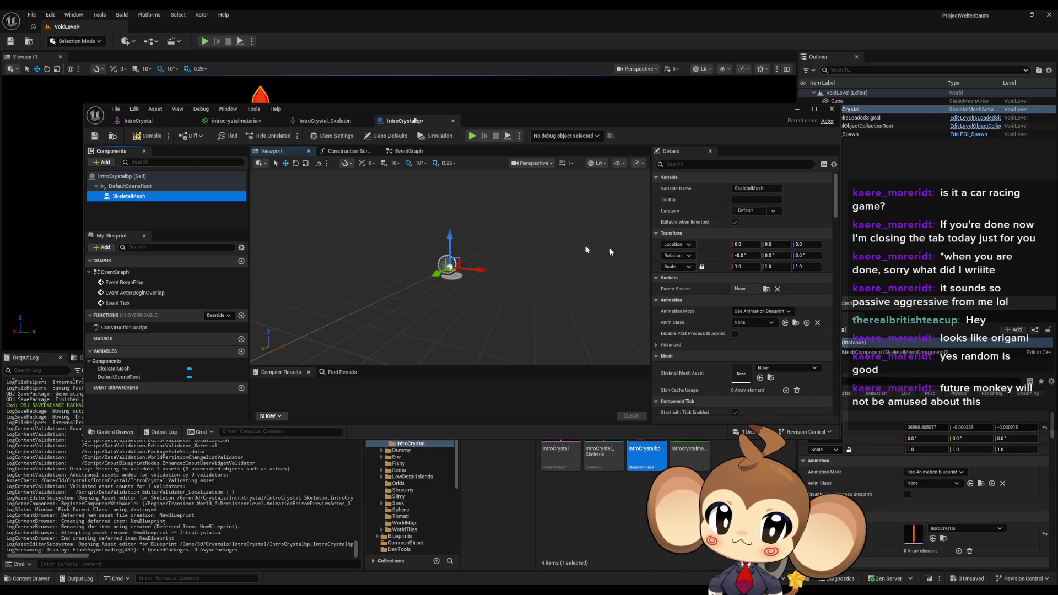
pyautogui.click(768, 368)
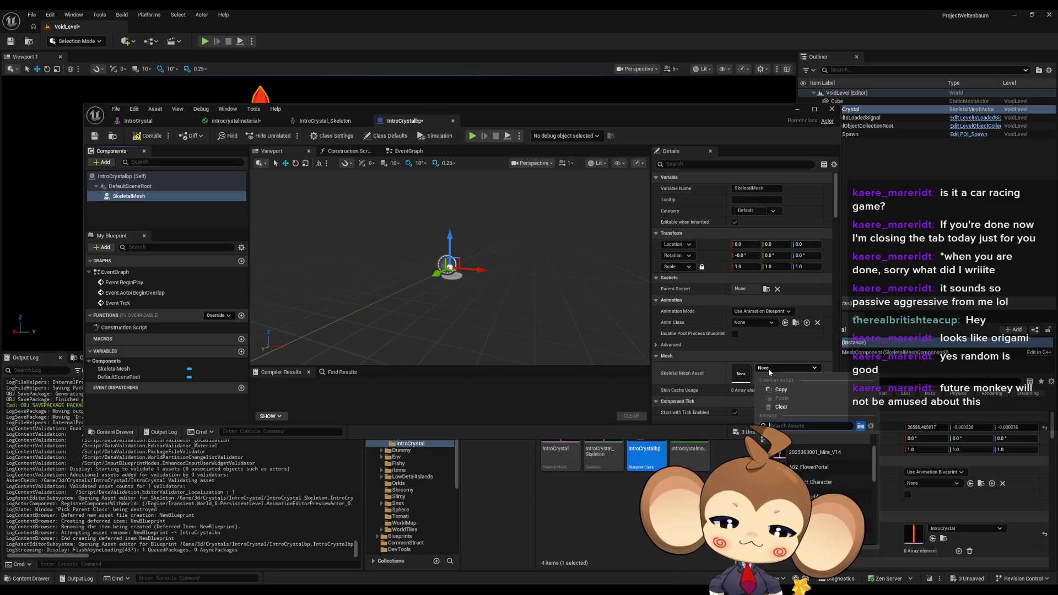
pyautogui.write('intro')
pyautogui.click(830, 450)
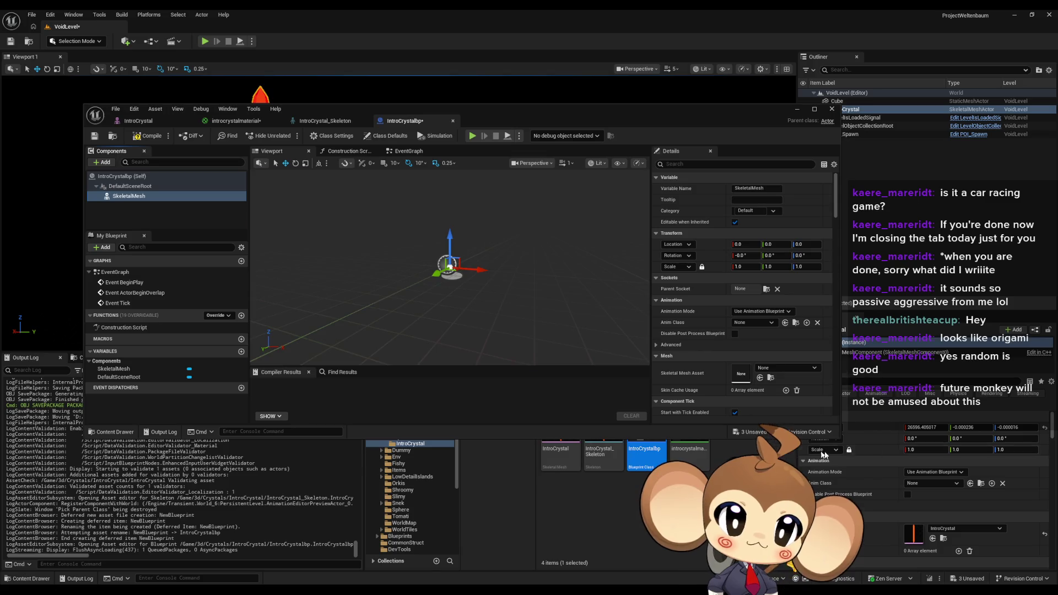
pyautogui.press('f')
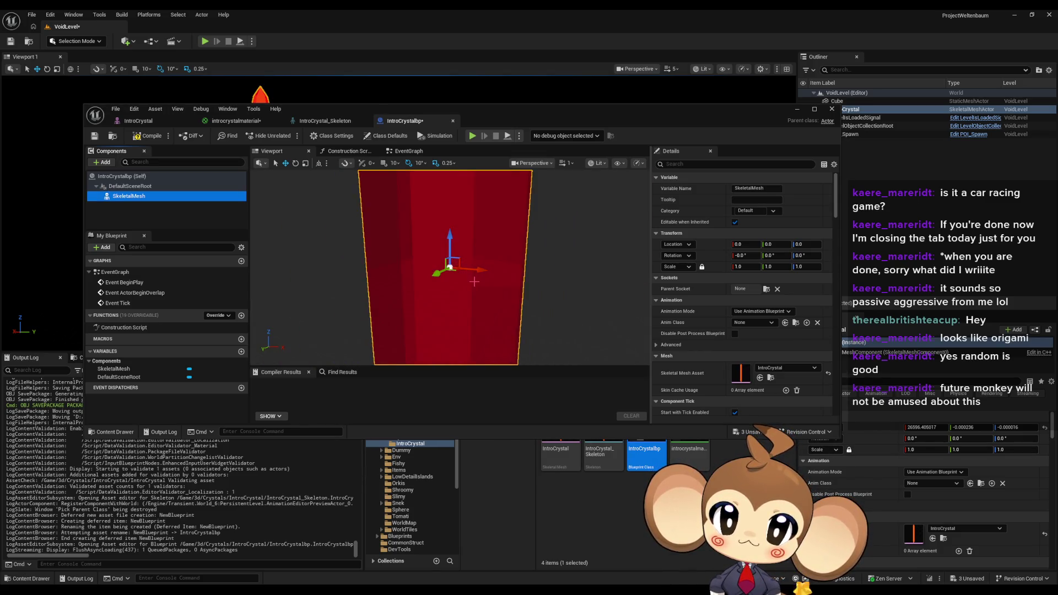
# Collapse the Clothing and Constraints sections in Details and open the EventGraph
pyautogui.doubleClick(627, 114)
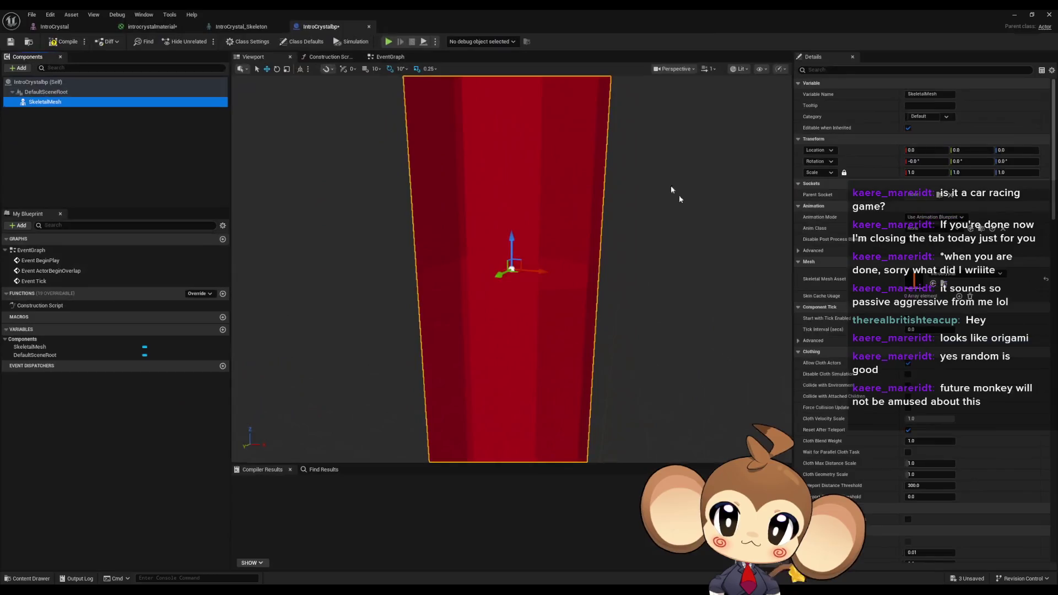
pyautogui.scroll(-1, 882, 347)
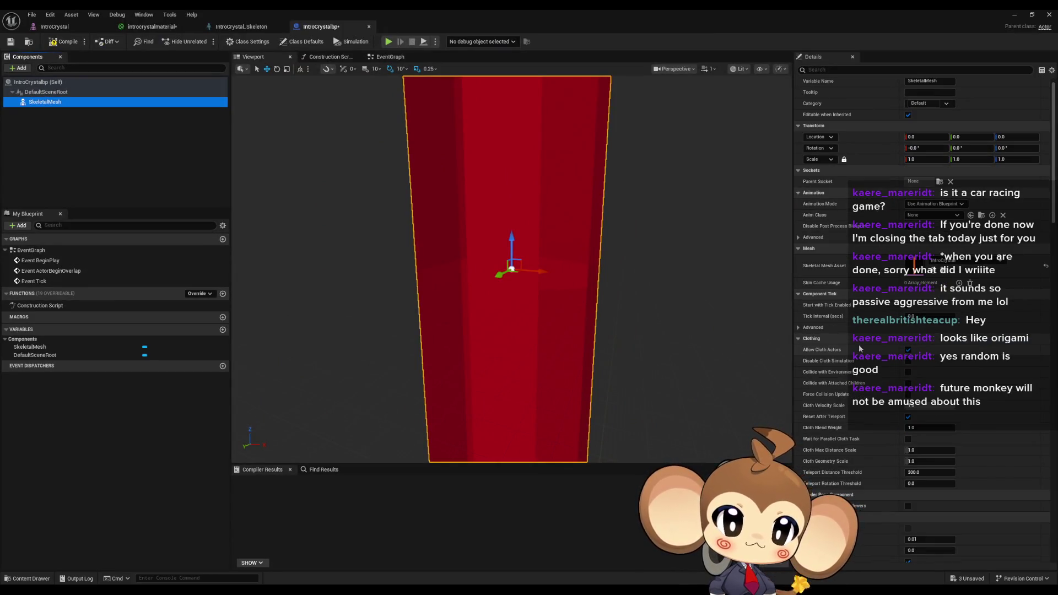
pyautogui.click(798, 339)
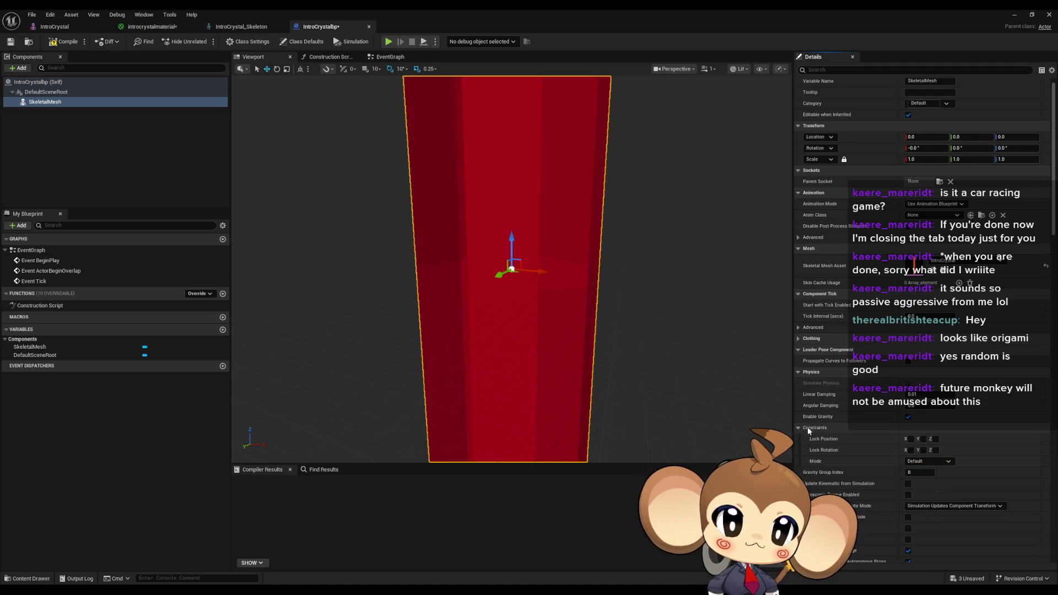
pyautogui.click(798, 429)
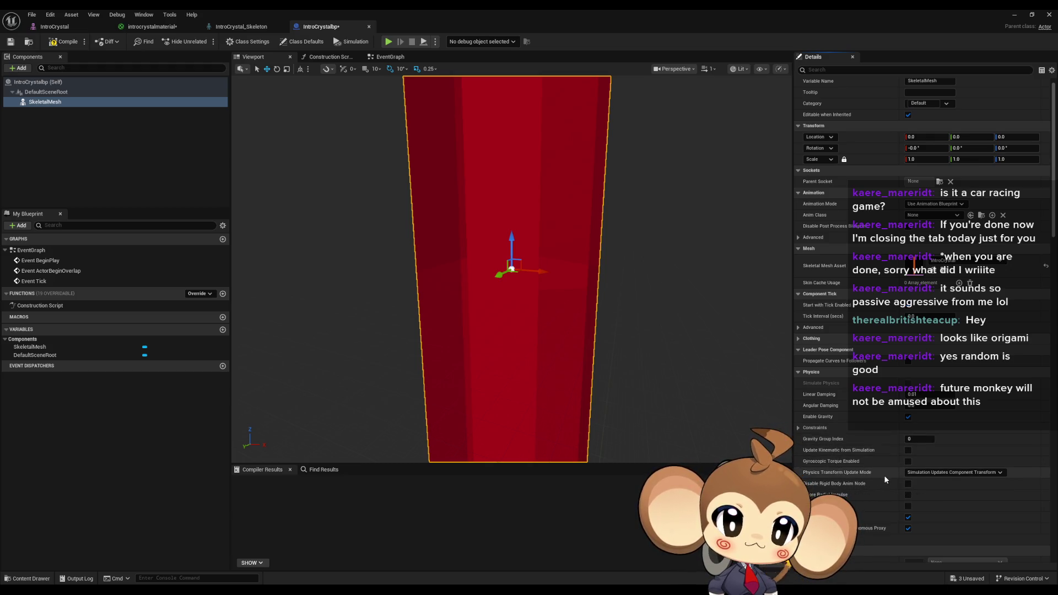
pyautogui.scroll(-1, 884, 475)
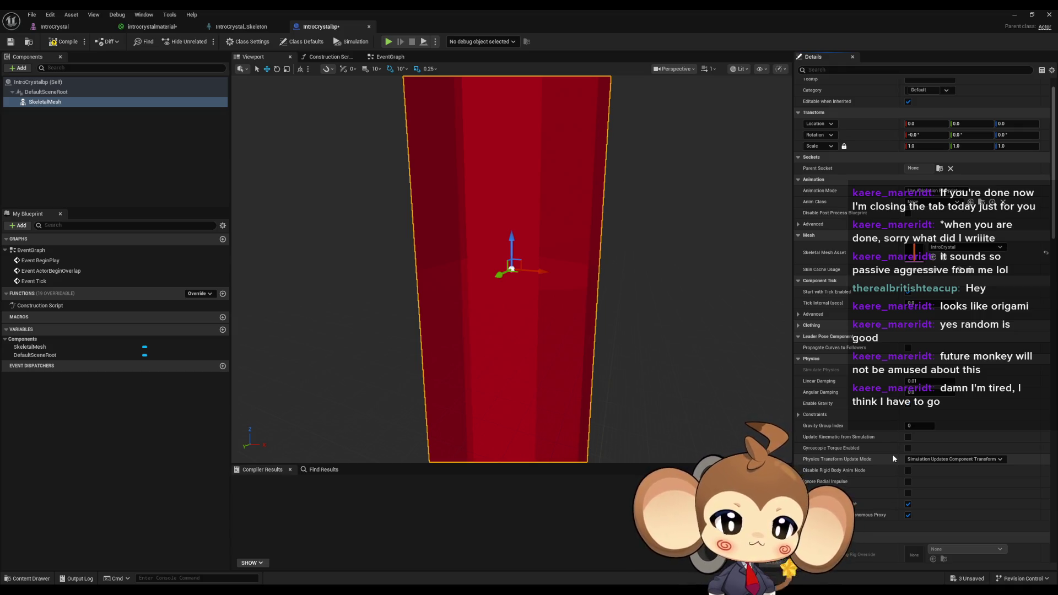
pyautogui.scroll(-2, 809, 424)
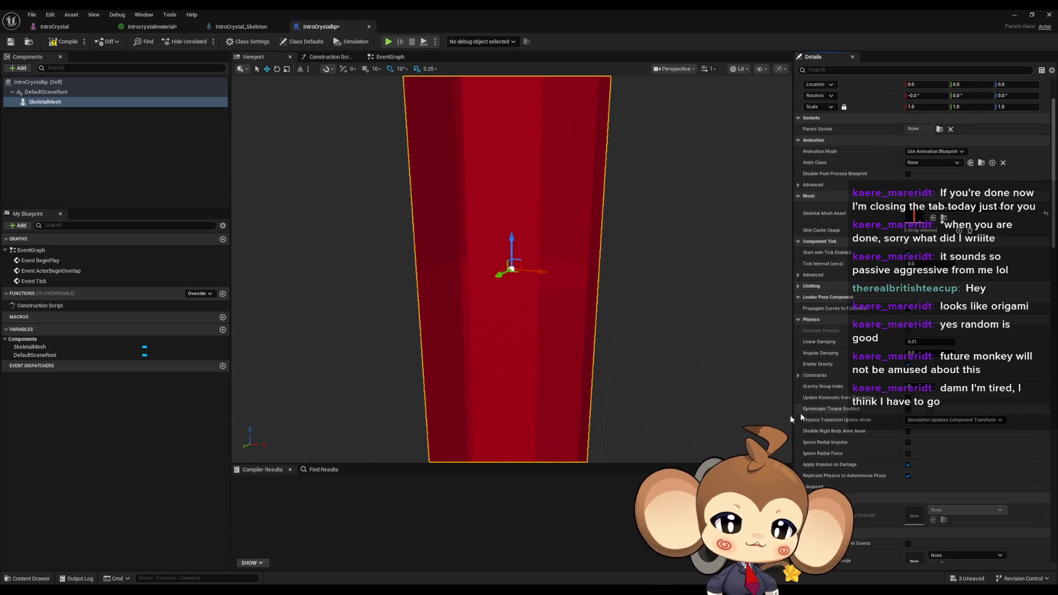
pyautogui.scroll(-4, 942, 390)
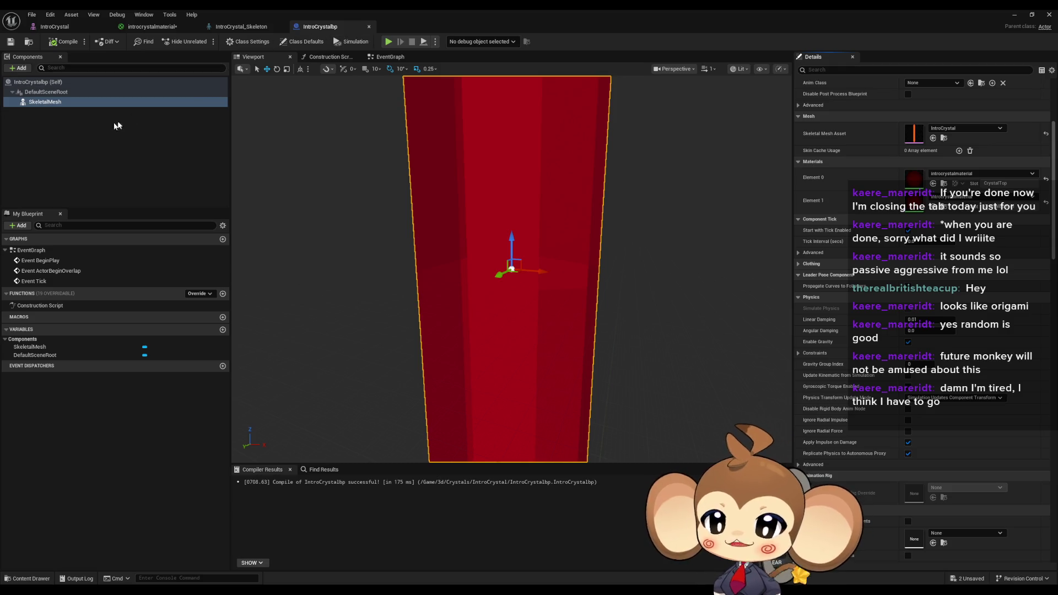
pyautogui.doubleClick(60, 252)
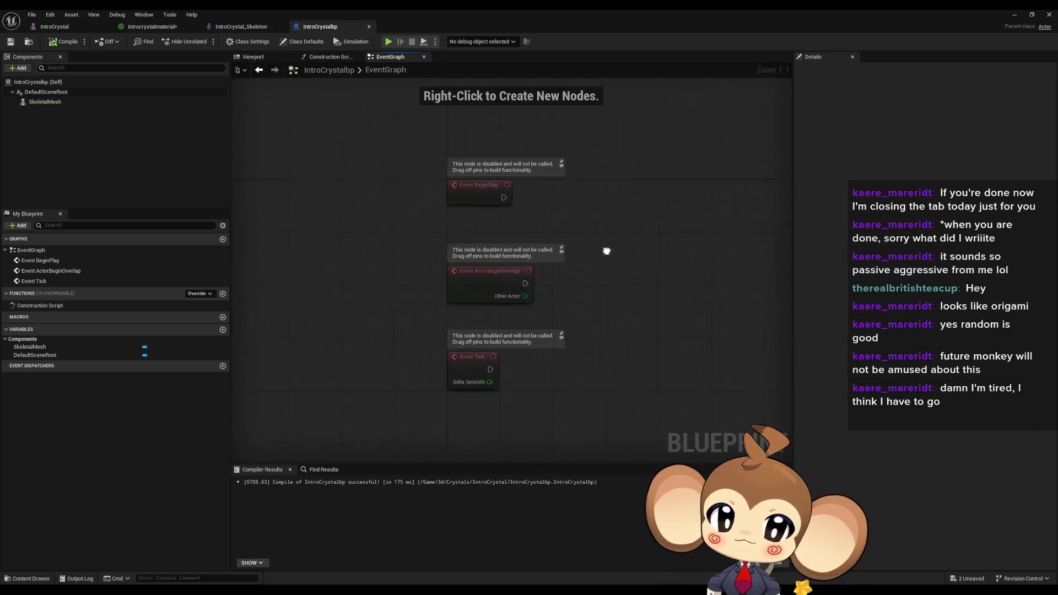
# Place a SkeletalMesh reference in the graph and add a Set Morph Target node wired to it
pyautogui.rightClick(515, 237)
pyautogui.write('mopr')
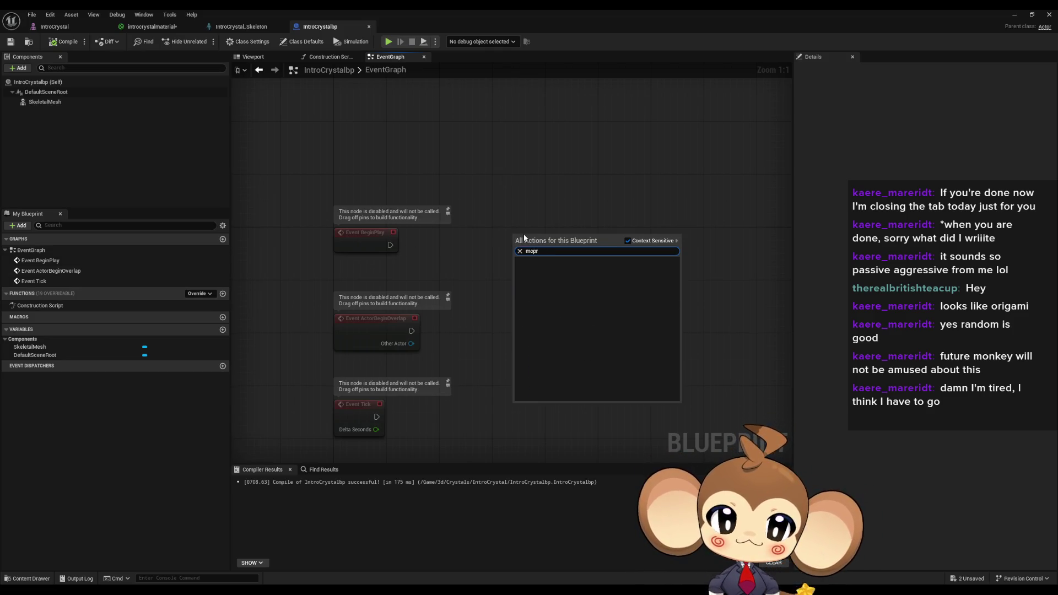
pyautogui.press('BackSpace')
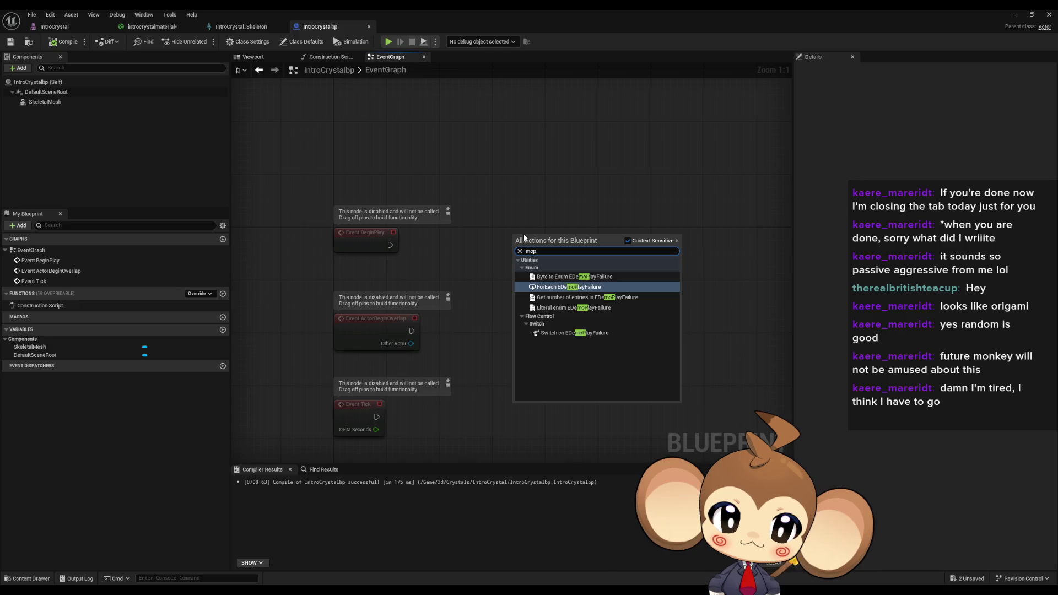
pyautogui.press('Escape')
pyautogui.moveTo(45, 101); pyautogui.dragTo(410, 178)
pyautogui.moveTo(493, 183); pyautogui.dragTo(493, 183)
pyautogui.write('morp')
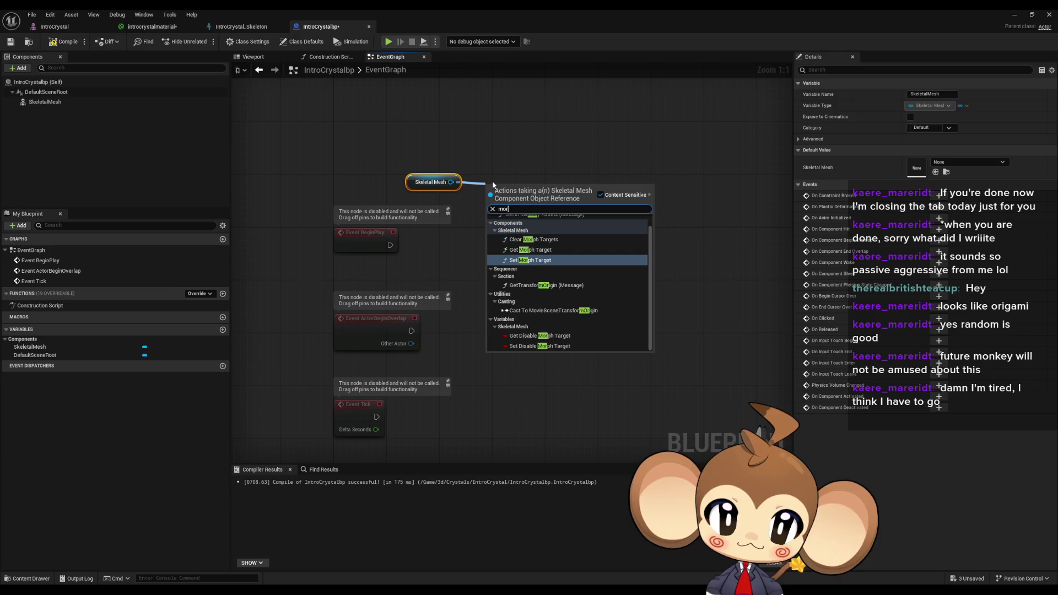
pyautogui.press('Return')
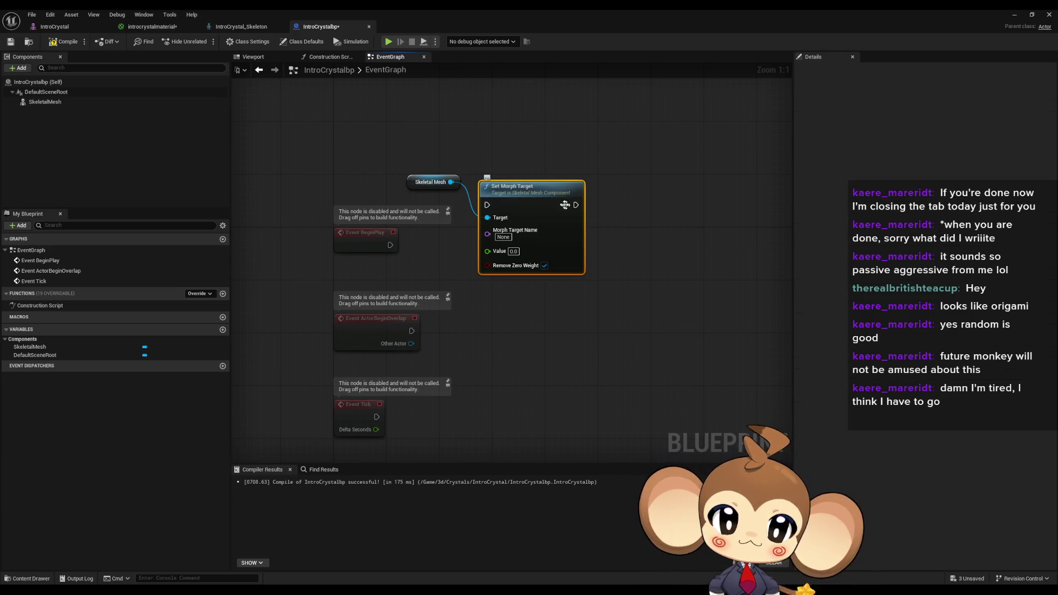
# Paste copies of the Set Morph Target node in a row, set value 1, and undo stray edits
pyautogui.moveTo(496, 182); pyautogui.dragTo(515, 224)
pyautogui.hotkey('ctrl', 'c')
pyautogui.hotkey('ctrl', 'v')
pyautogui.moveTo(656, 222); pyautogui.dragTo(453, 197)
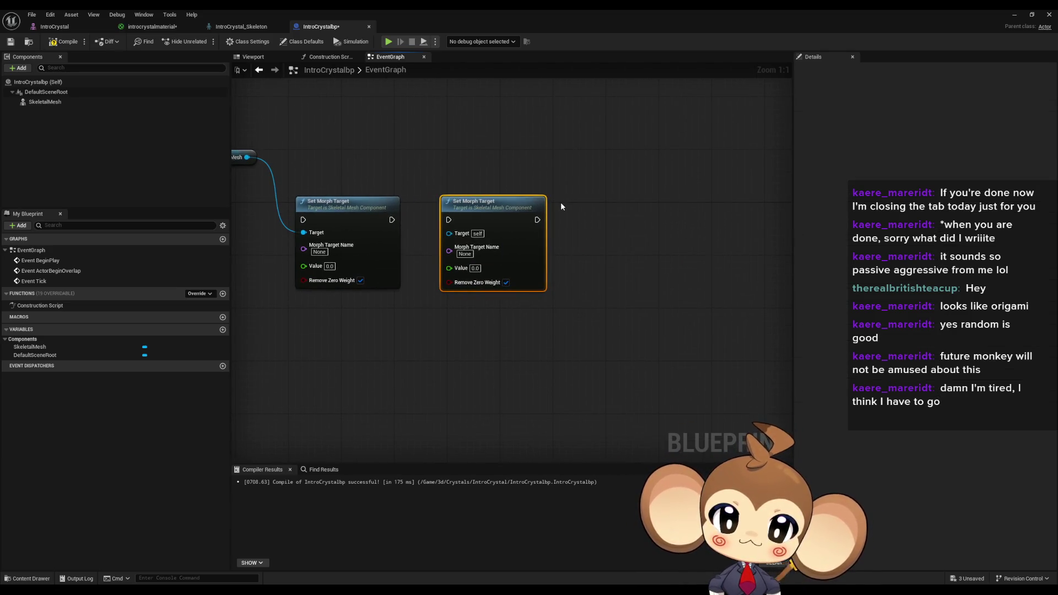
pyautogui.moveTo(688, 208); pyautogui.dragTo(572, 207)
pyautogui.hotkey('ctrl', 'v')
pyautogui.hotkey('ctrl', 'v')
pyautogui.hotkey('ctrl', 'v')
pyautogui.scroll(-4, 560, 215)
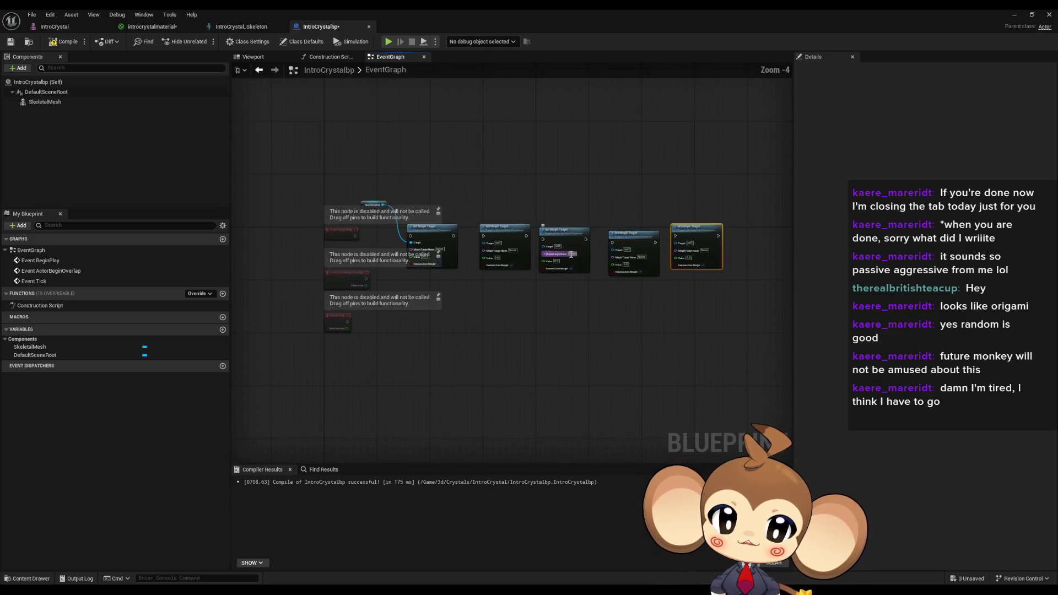
pyautogui.scroll(4, 688, 252)
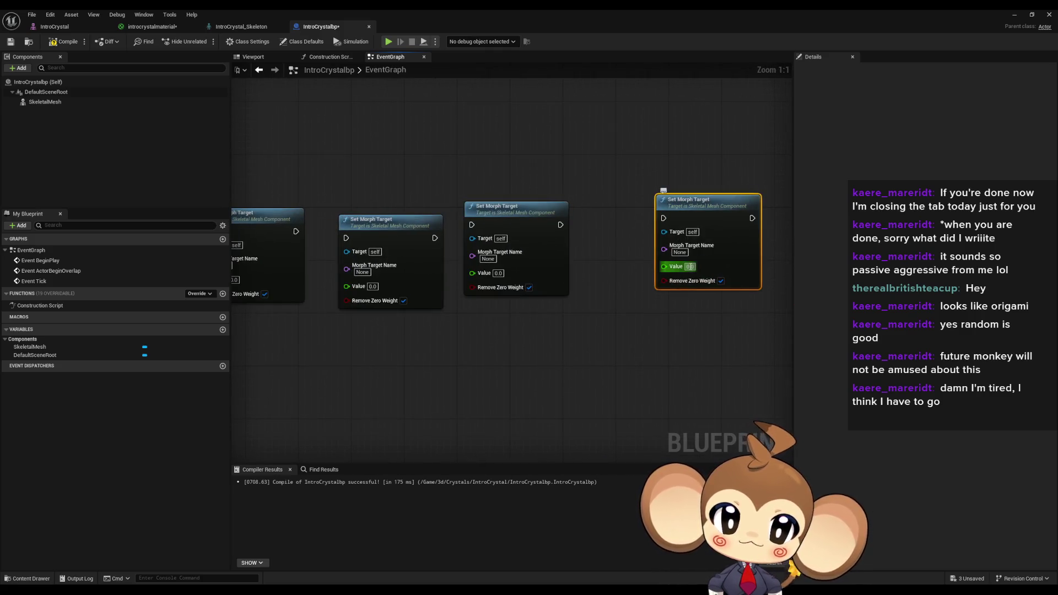
pyautogui.write('1')
pyautogui.press('Return')
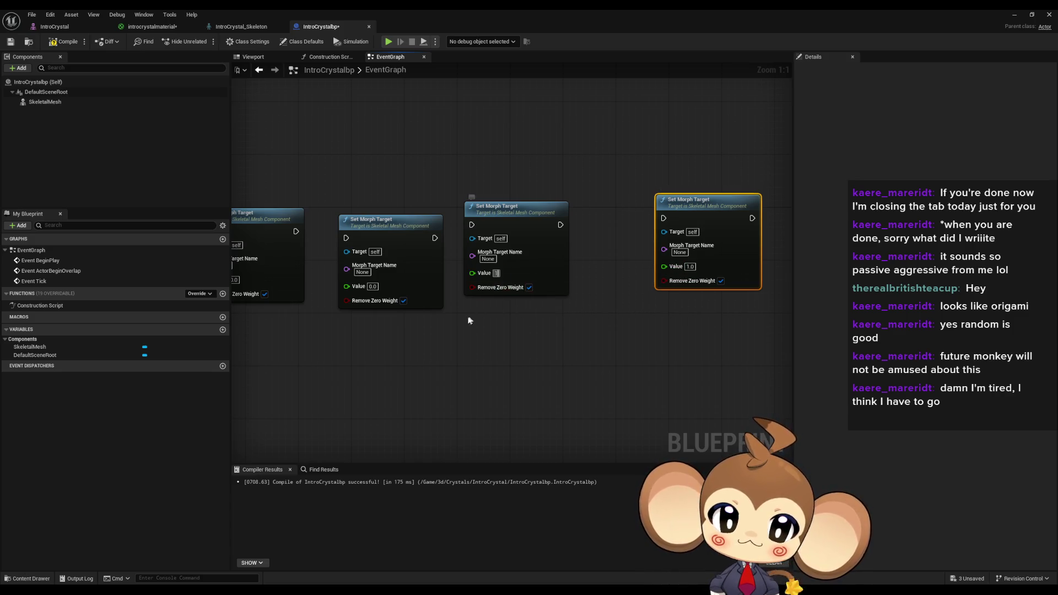
pyautogui.hotkey('ctrl', 'z')
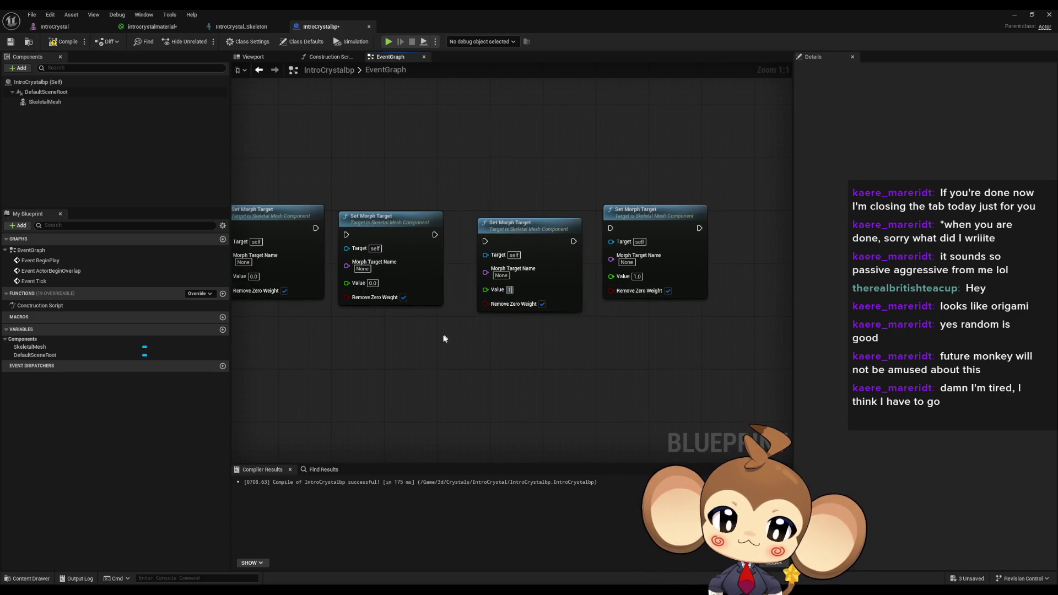
pyautogui.hotkey('ctrl', 'z')
pyautogui.hotkey('ctrl', 'z')
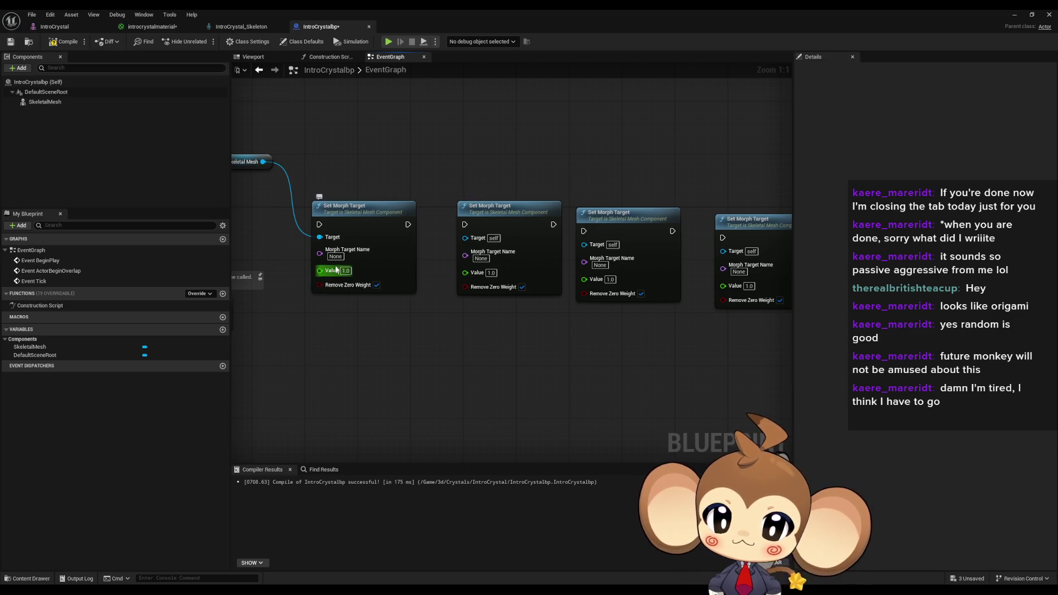
# Replace None with RED, BLUE, GREEN, CYAN, YELLOW and MAGENTA in the nodes' Morph Target Name fields
pyautogui.hotkey('ctrl', 'z')
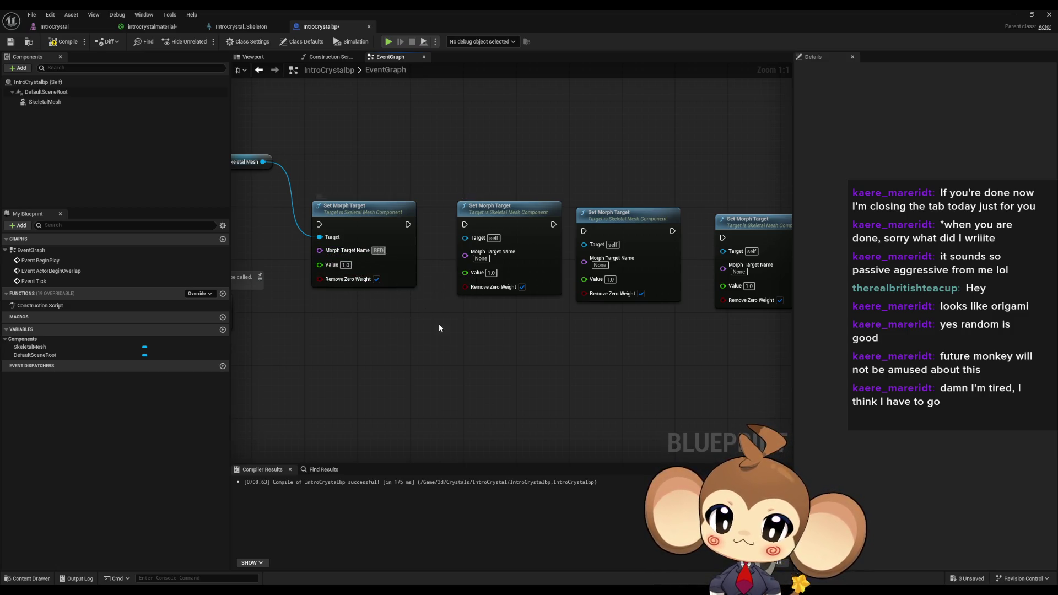
pyautogui.write('BLUE')
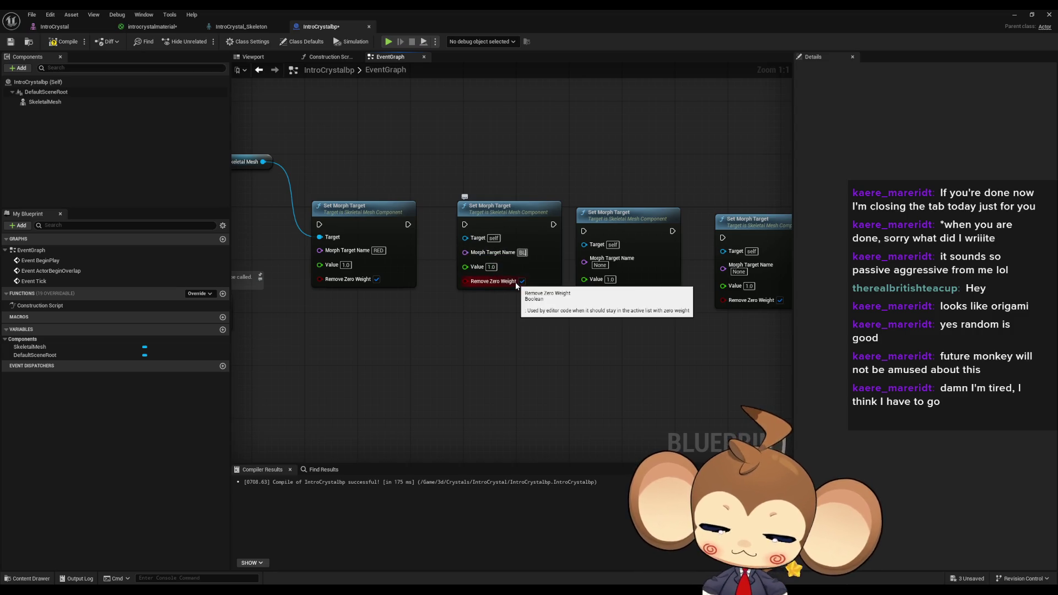
pyautogui.press('BackSpace')
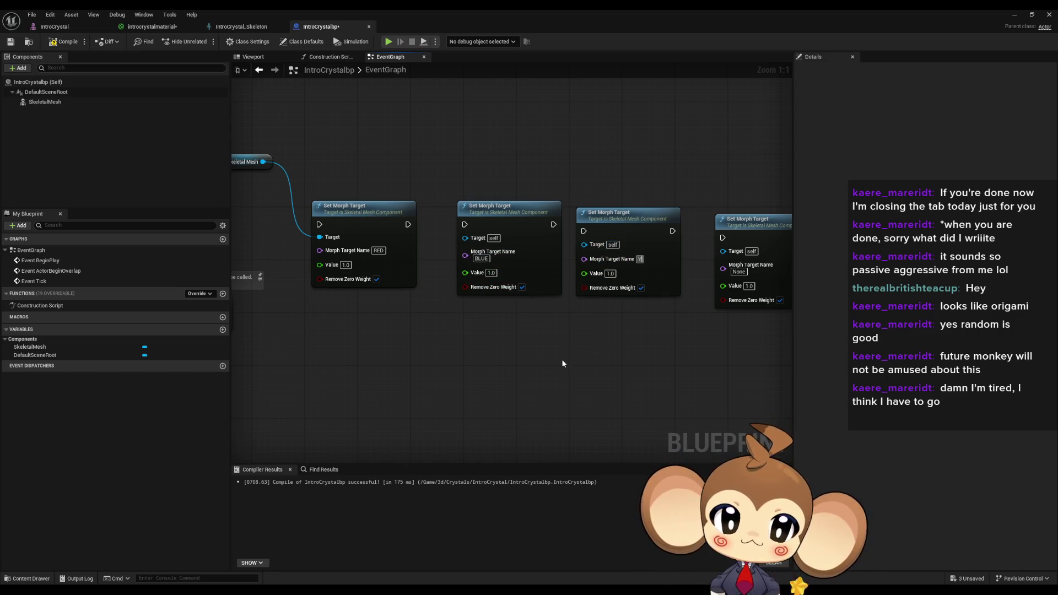
pyautogui.write('GREEN')
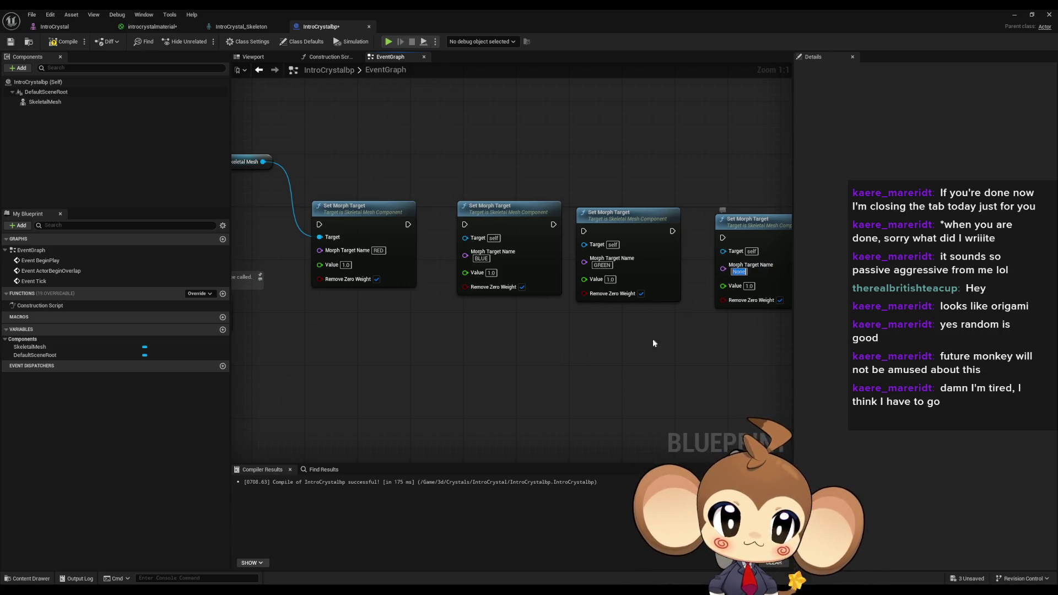
pyautogui.press('BackSpace')
pyautogui.write('CYAN')
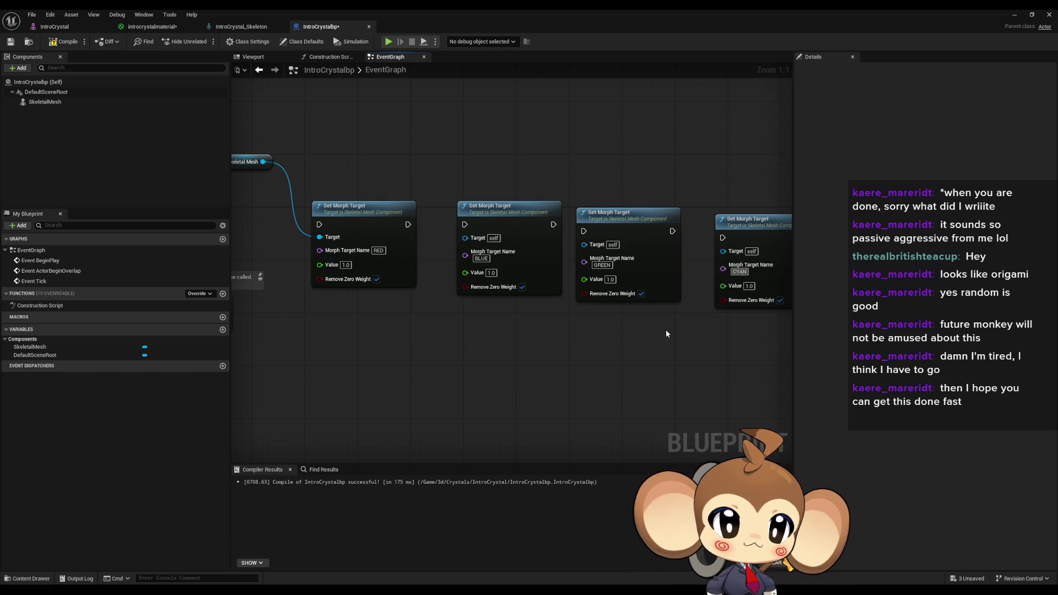
pyautogui.moveTo(777, 307); pyautogui.dragTo(598, 283)
pyautogui.moveTo(679, 341); pyautogui.dragTo(535, 328)
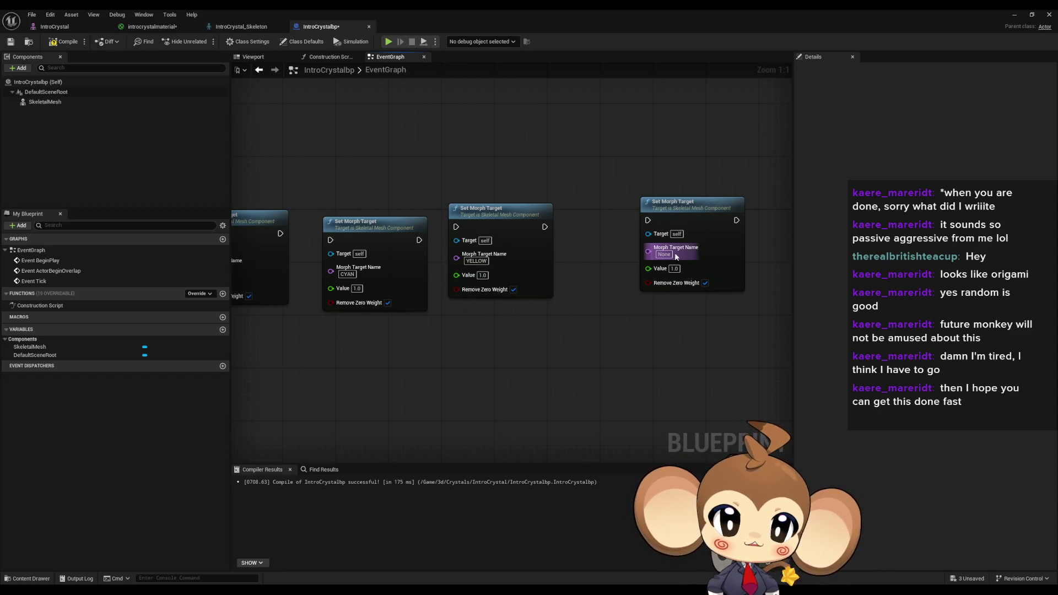
pyautogui.write('MAGENTA')
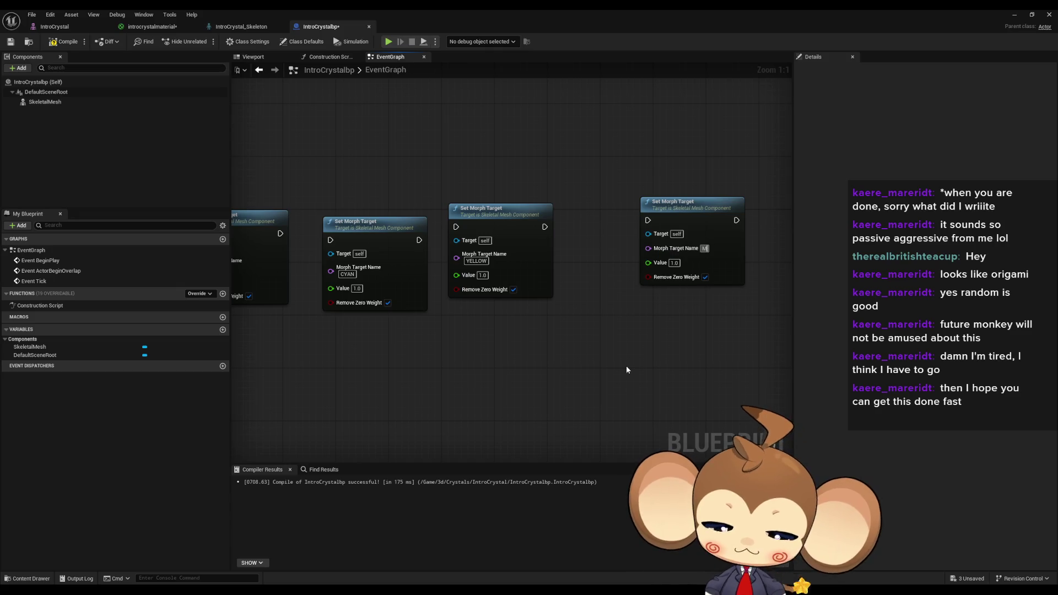
pyautogui.press('Return')
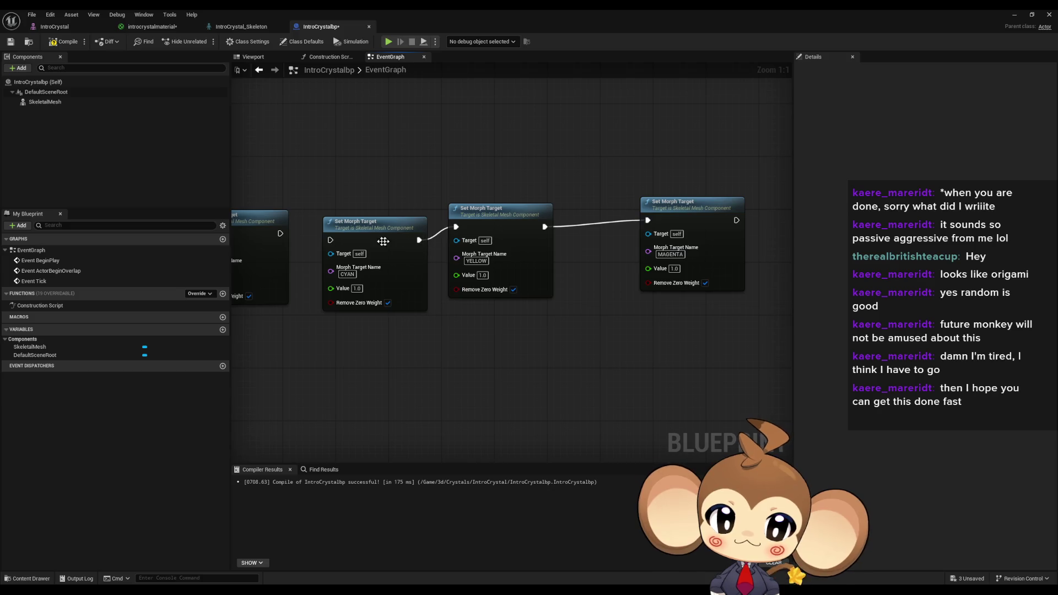
# Connect Skeletal Mesh to each Set Morph Target's Target pin and compile the blueprint
pyautogui.moveTo(280, 234); pyautogui.dragTo(658, 262)
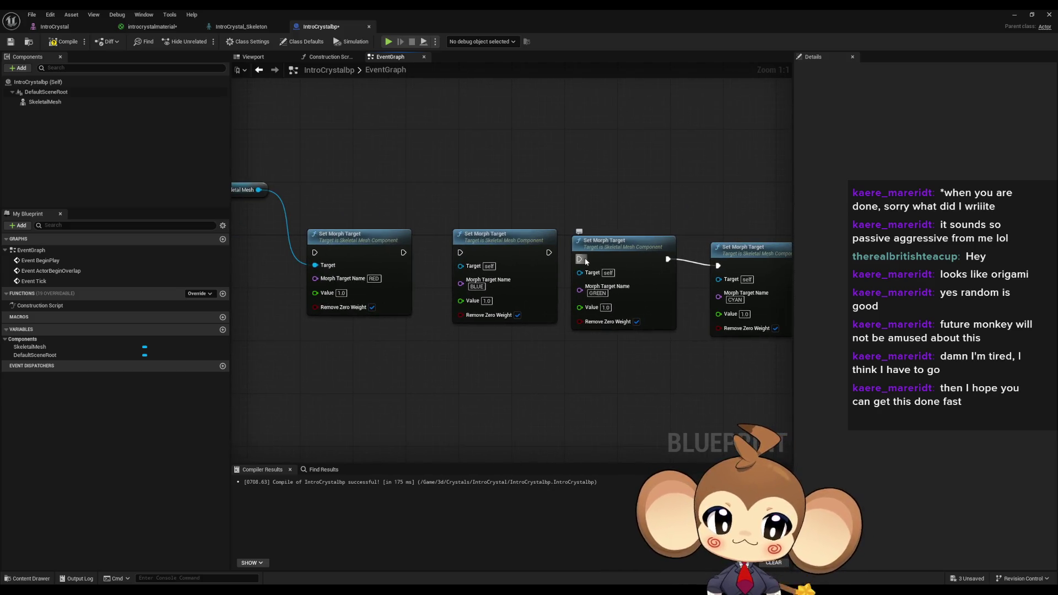
pyautogui.moveTo(402, 253); pyautogui.dragTo(650, 267)
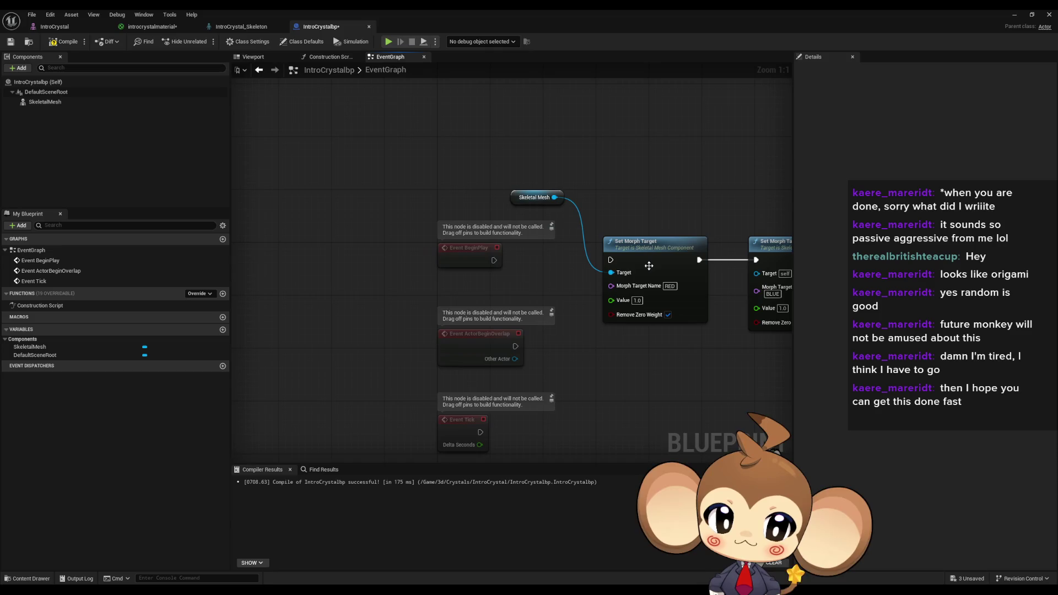
pyautogui.scroll(-5, 496, 263)
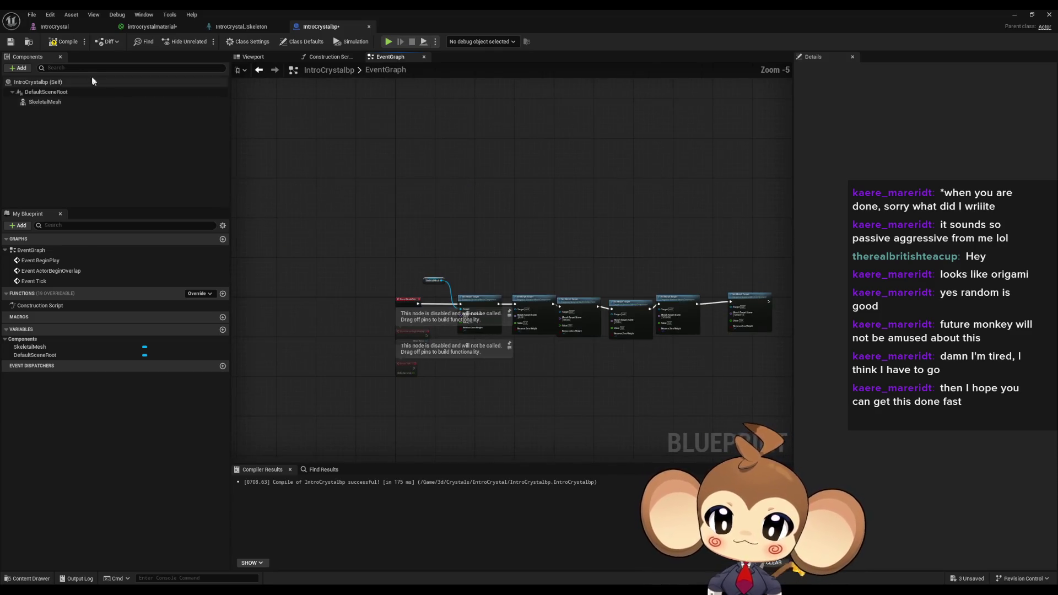
pyautogui.scroll(5, 540, 333)
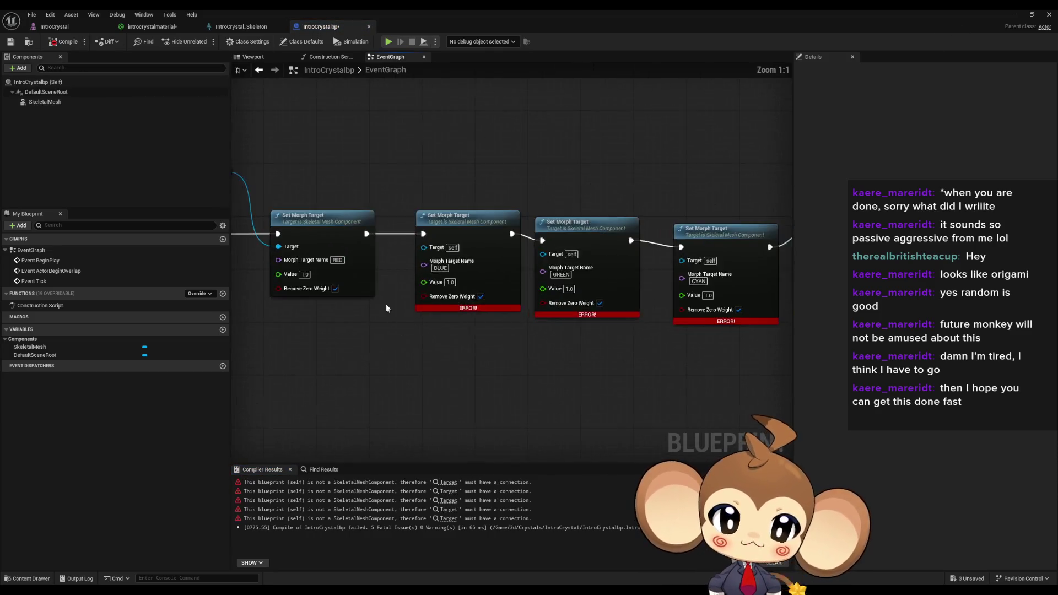
pyautogui.moveTo(305, 206); pyautogui.dragTo(498, 279)
pyautogui.moveTo(618, 286)
pyautogui.mouseDown()
pyautogui.moveTo(297, 204)
pyautogui.moveTo(757, 292)
pyautogui.mouseUp()
pyautogui.scroll(-3, 616, 294)
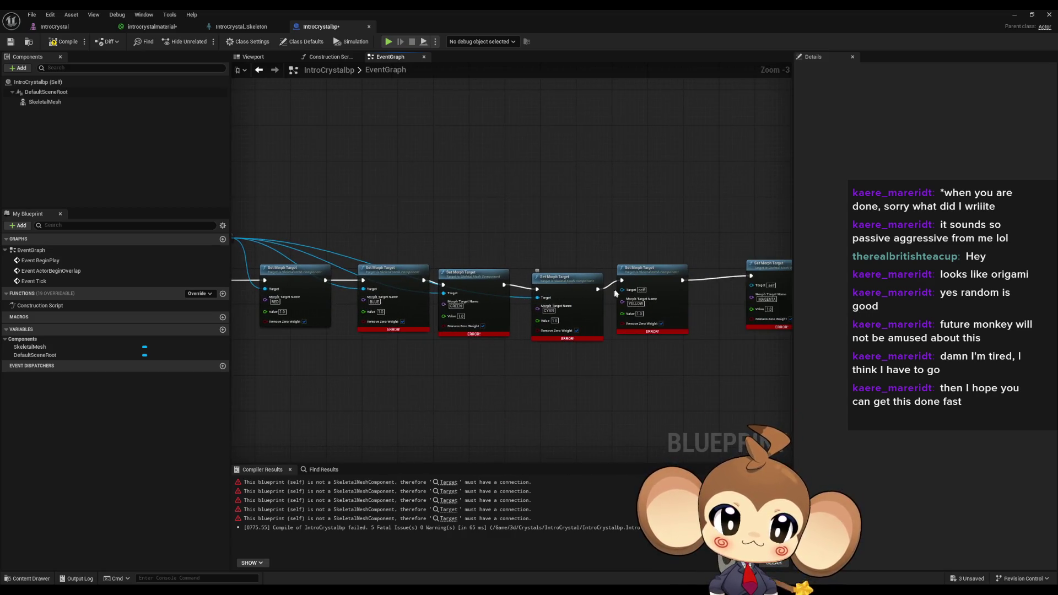
pyautogui.moveTo(549, 289)
pyautogui.mouseDown()
pyautogui.moveTo(343, 237)
pyautogui.moveTo(484, 229)
pyautogui.moveTo(308, 285)
pyautogui.moveTo(410, 293)
pyautogui.moveTo(377, 286)
pyautogui.mouseUp()
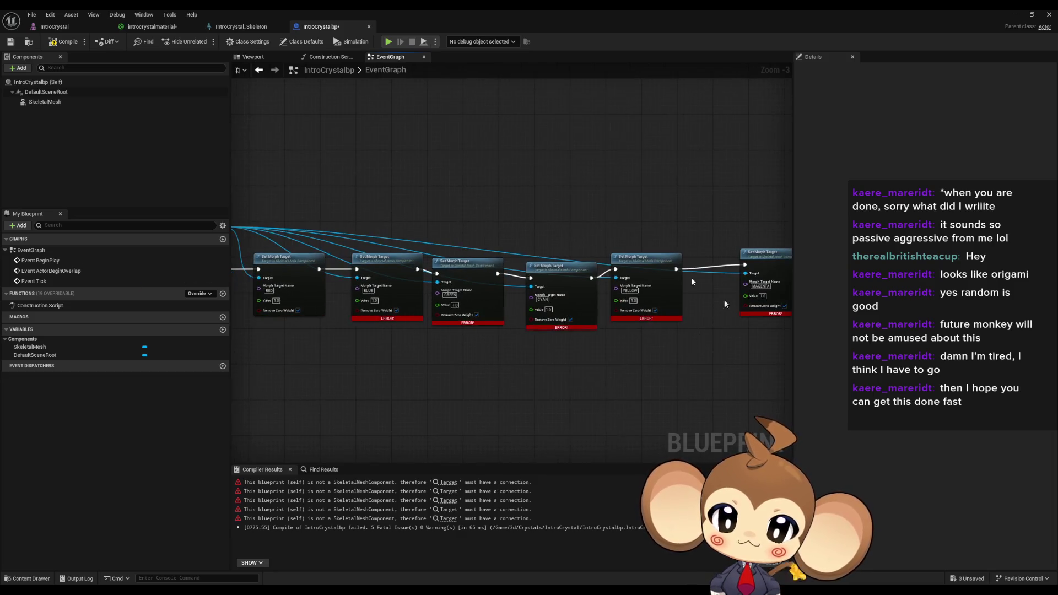
pyautogui.hotkey('ctrl', 's')
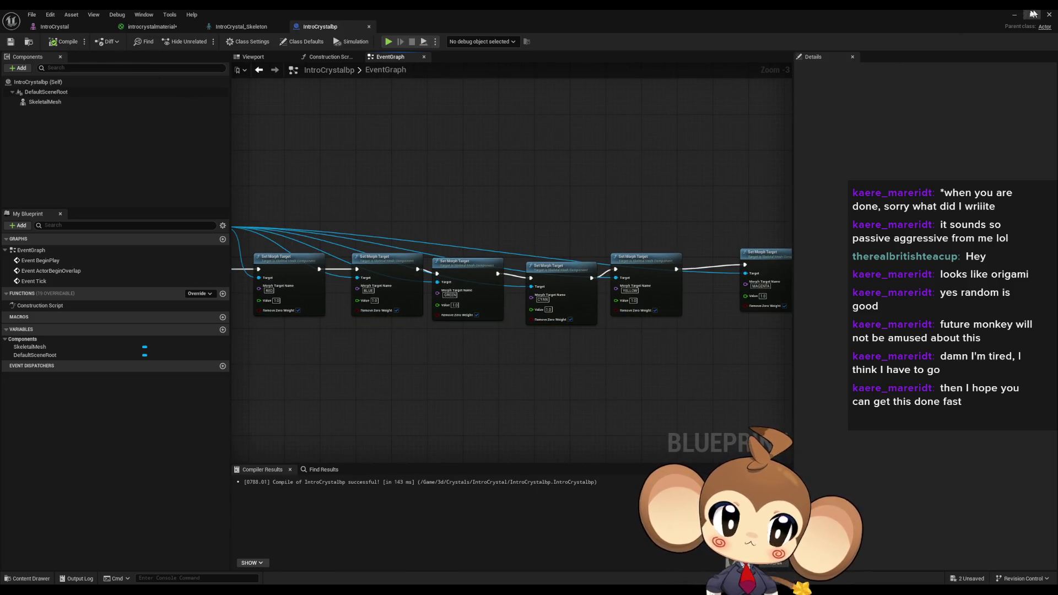
# Delete the old IntroCrystal actor from VoidLevel and place IntroCrystalbp in its place
pyautogui.click(1033, 13)
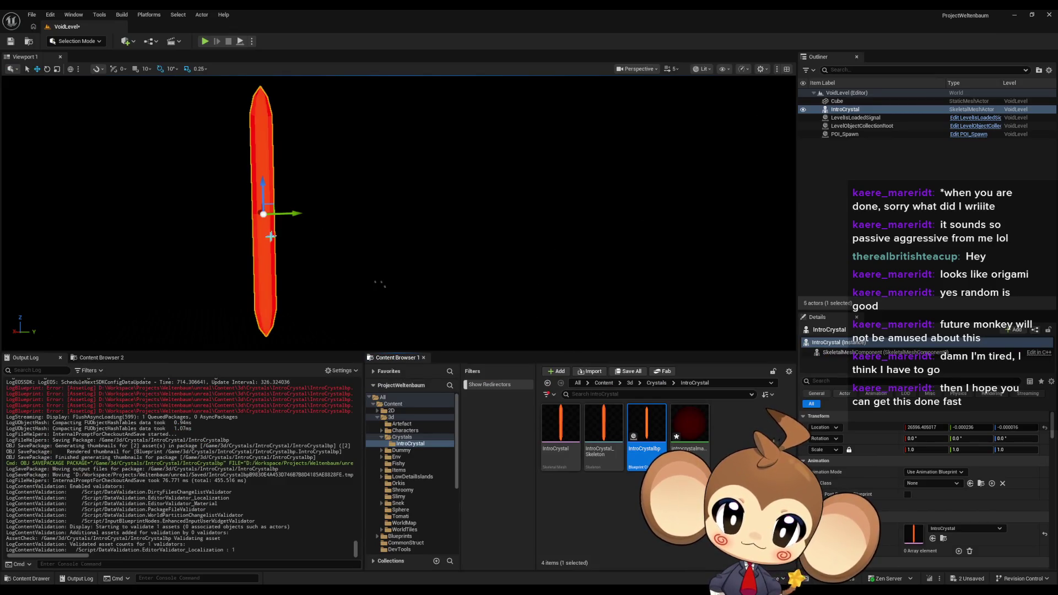
pyautogui.press('Delete')
pyautogui.moveTo(646, 427); pyautogui.dragTo(434, 274)
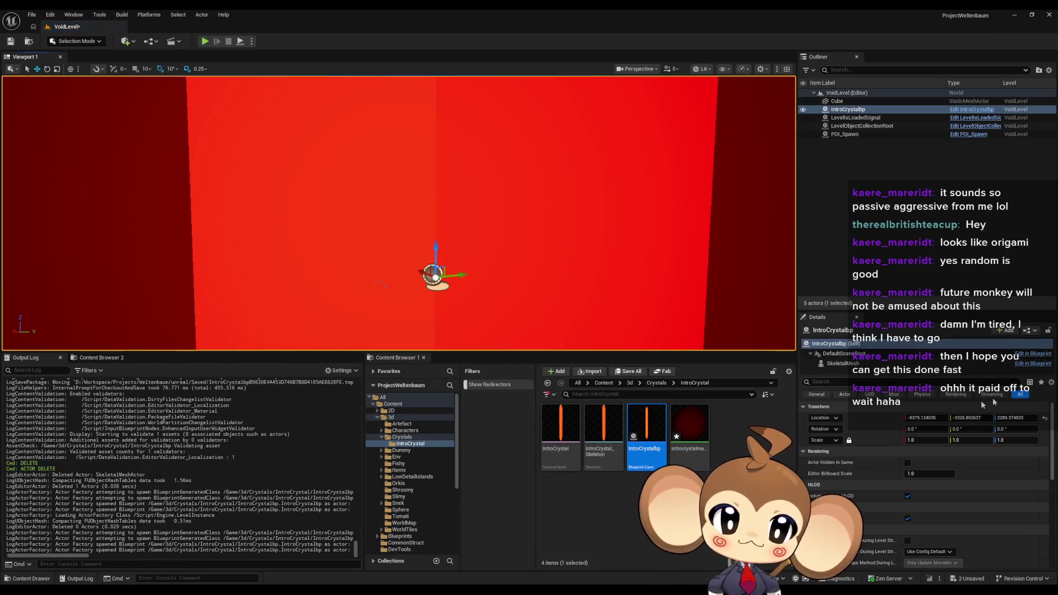
# Reset IntroCrystalbp's location, move it along Y to about -9391.6, and play the level in the editor
pyautogui.click(1045, 417)
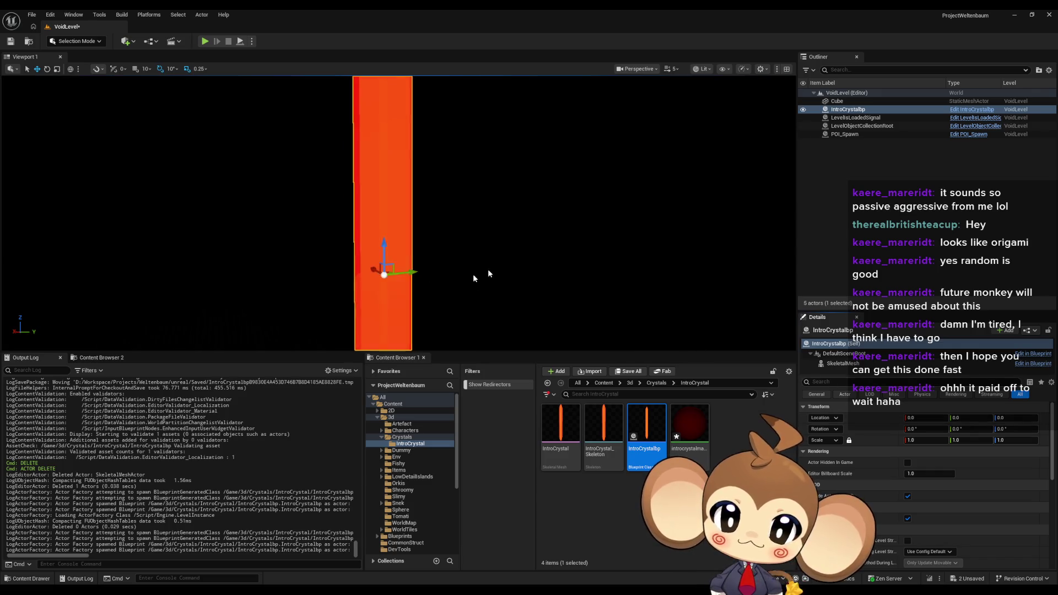
pyautogui.press('f')
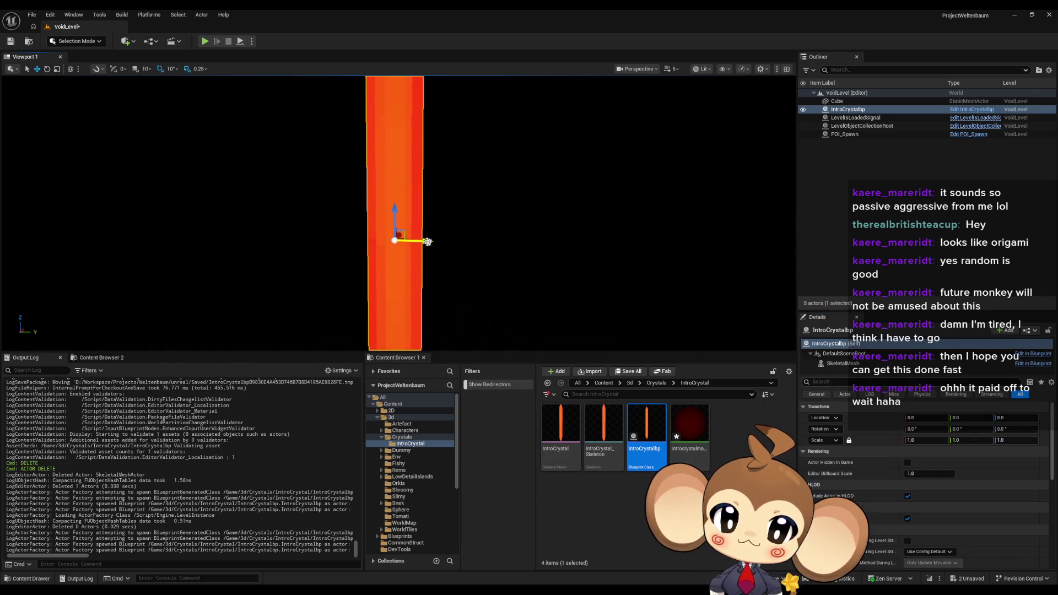
pyautogui.moveTo(427, 241)
pyautogui.mouseDown()
pyautogui.moveTo(160, 237)
pyautogui.moveTo(303, 197)
pyautogui.moveTo(230, 44)
pyautogui.mouseUp()
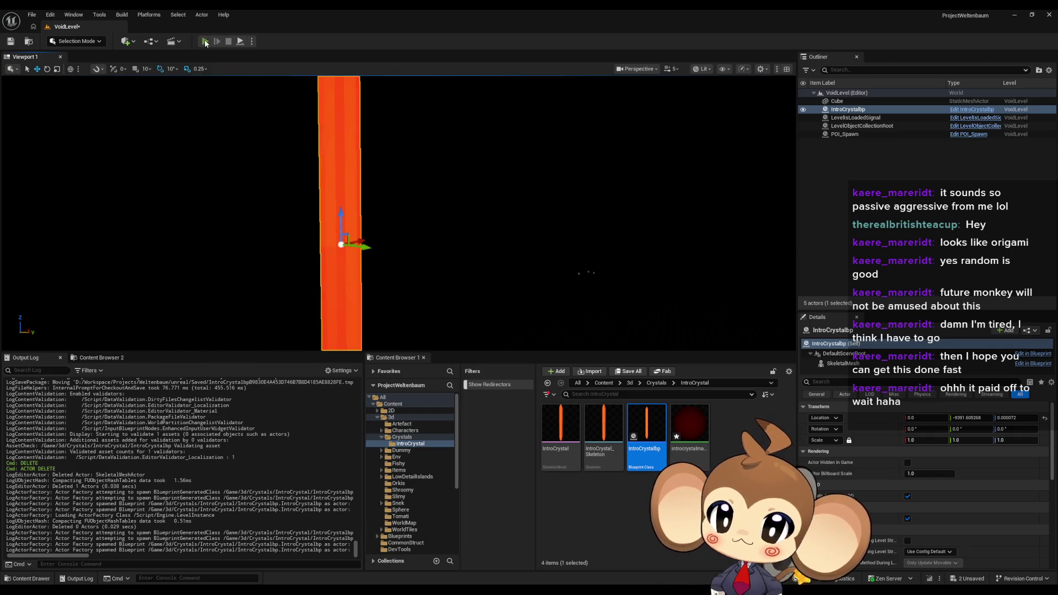
pyautogui.click(205, 41)
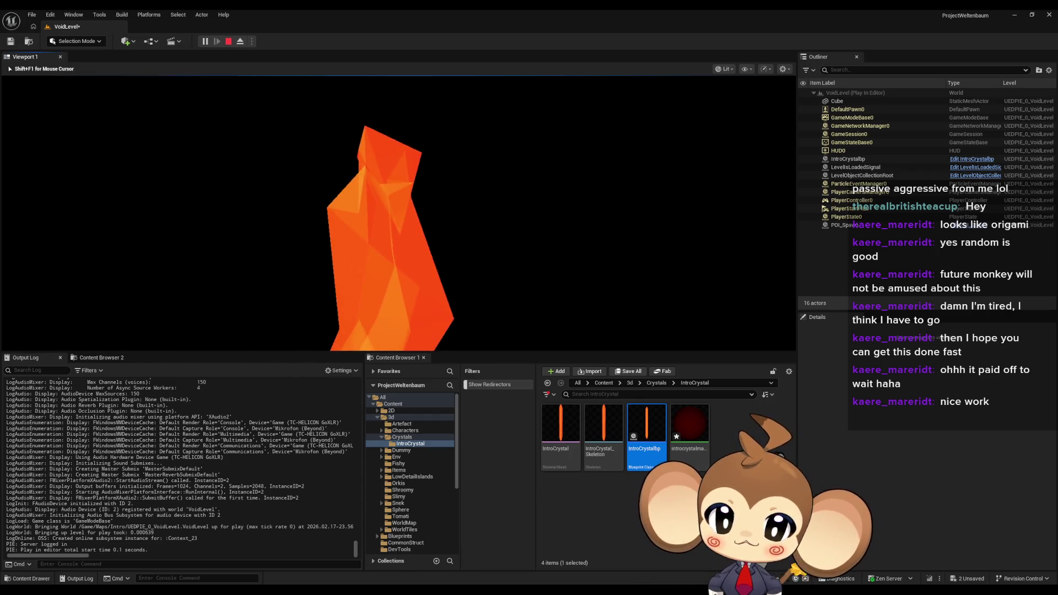
pyautogui.hotkey('shift', 'F1')
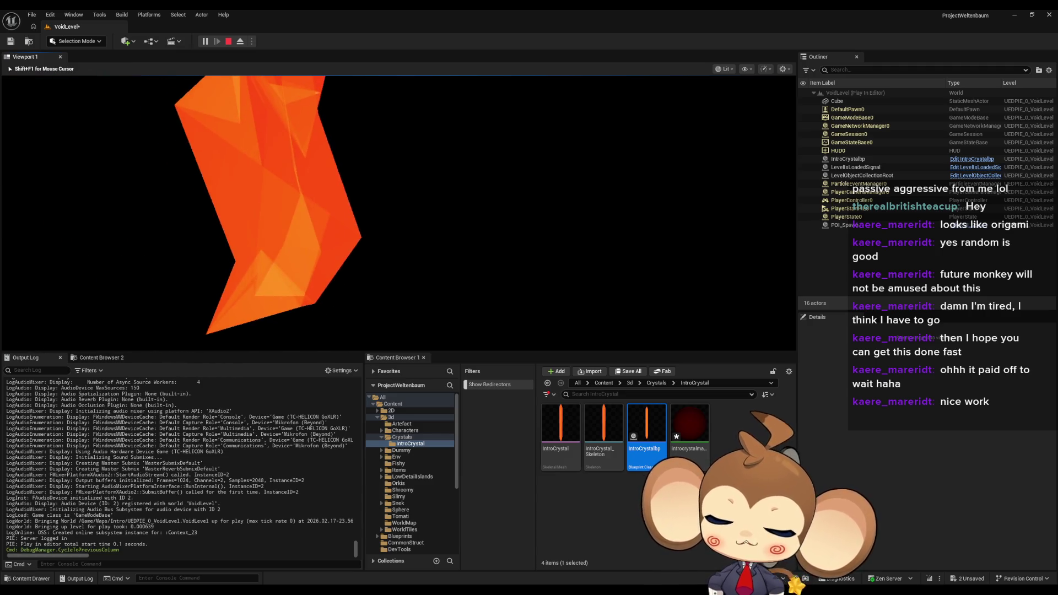
pyautogui.click(229, 42)
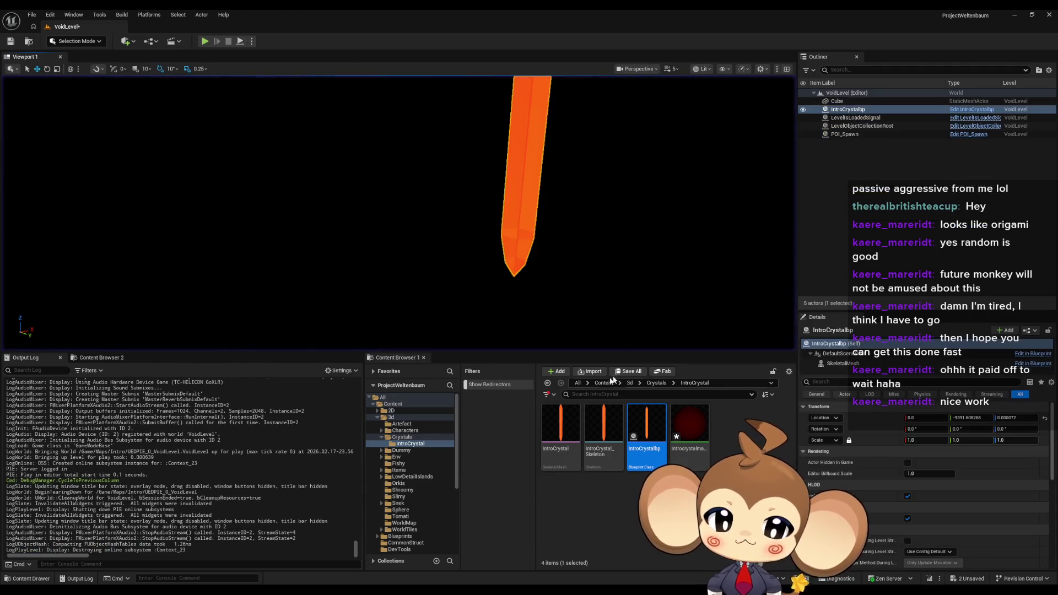
pyautogui.click(604, 382)
pyautogui.hotkey('ctrl', 'shift', 's')
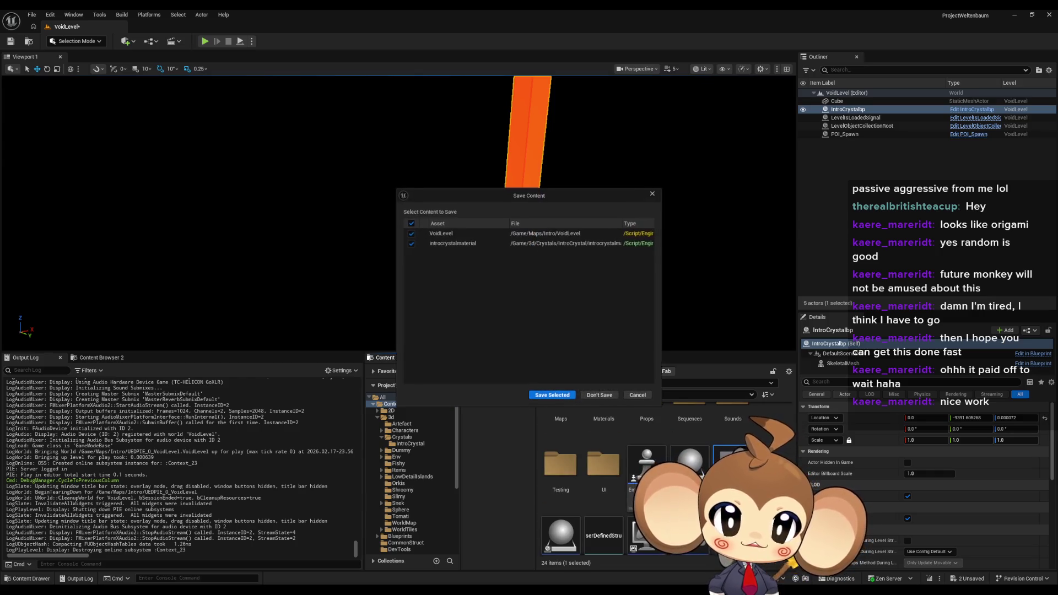
pyautogui.click(552, 395)
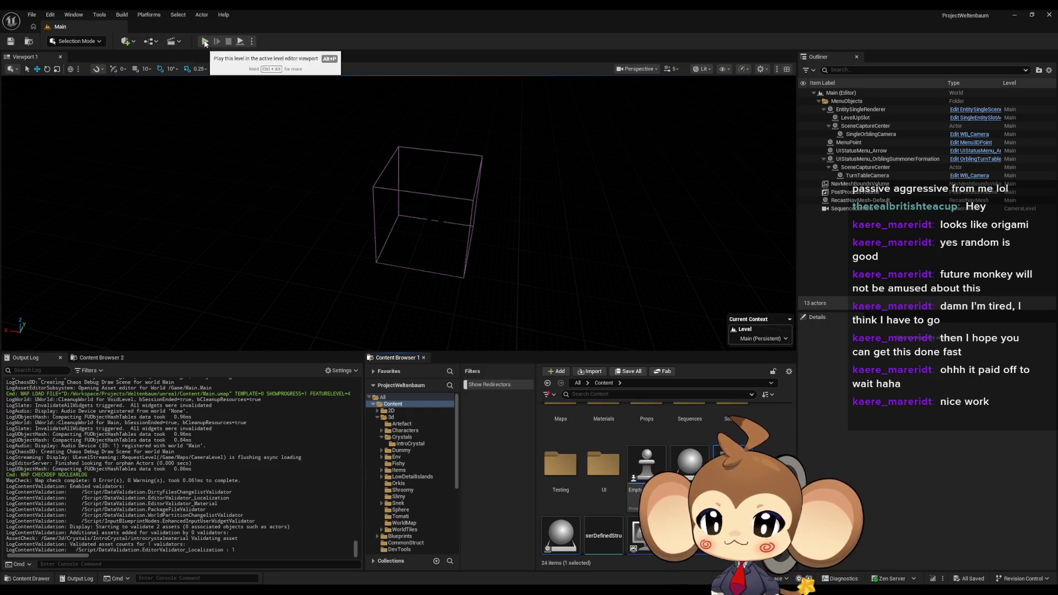
pyautogui.click(204, 42)
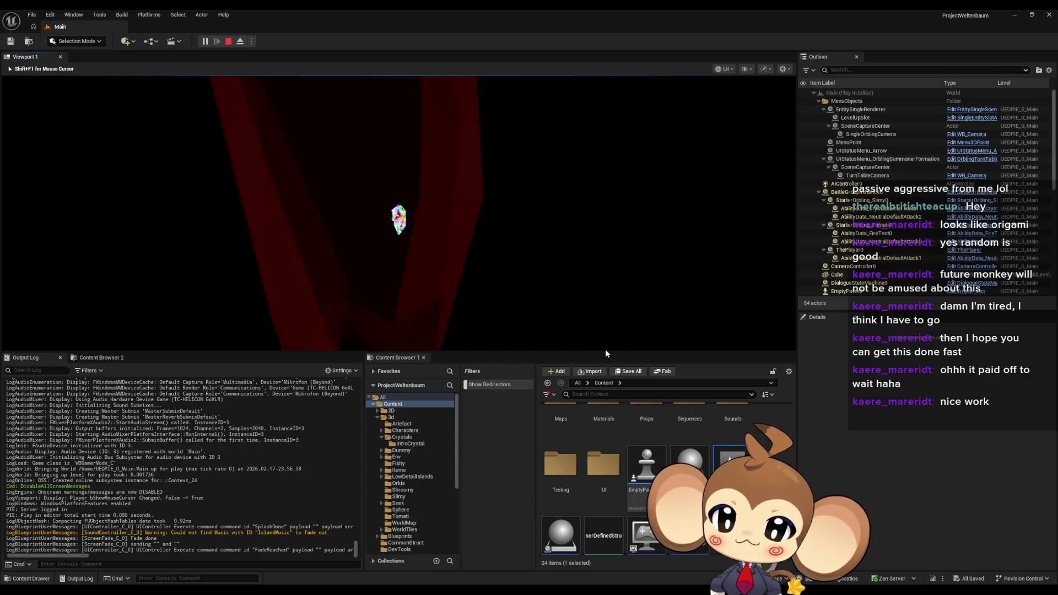
pyautogui.click(511, 333)
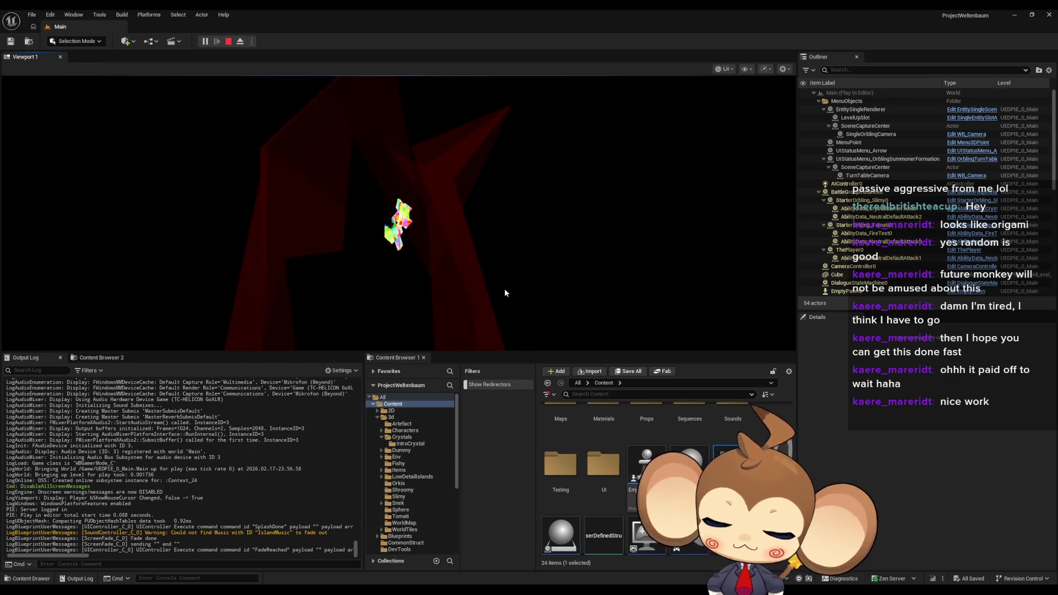
pyautogui.press('F11')
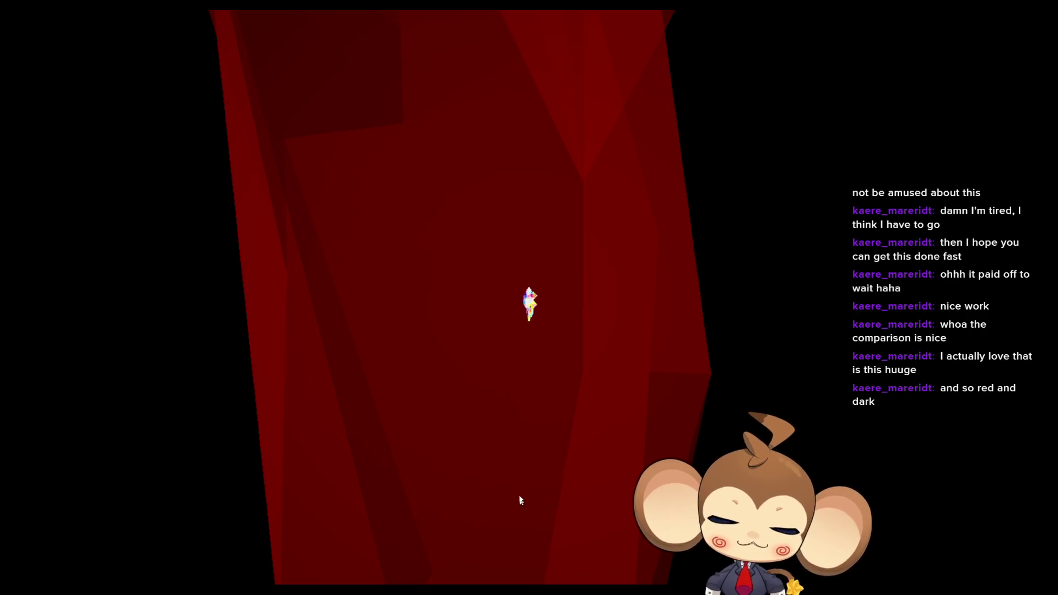
pyautogui.press('F11')
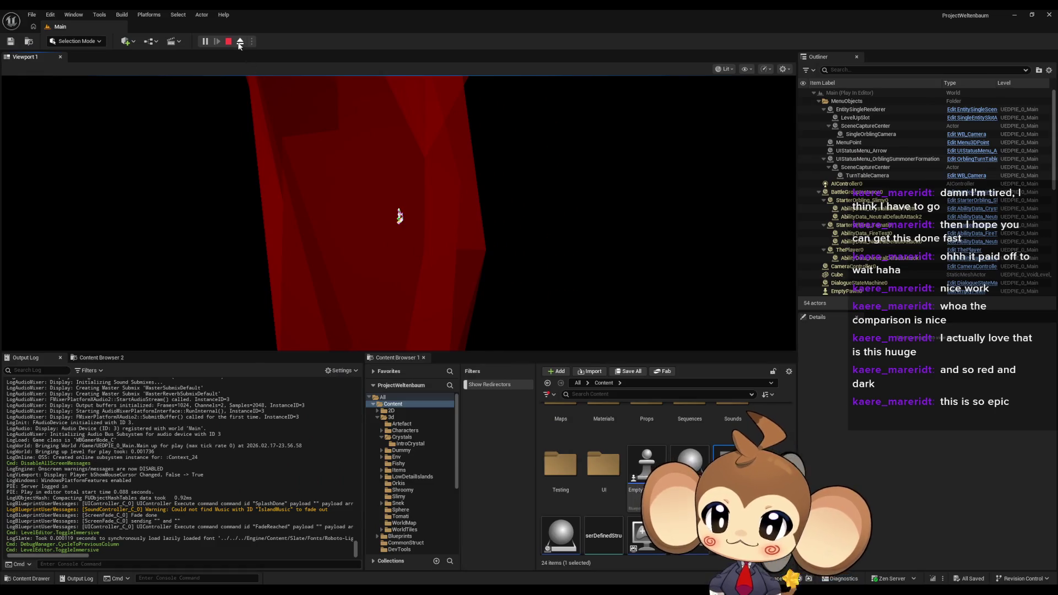
# Stop playing, open the VoidLevel map from Maps > Intro, and select the IntroCrystalbp crystal
pyautogui.press('Escape')
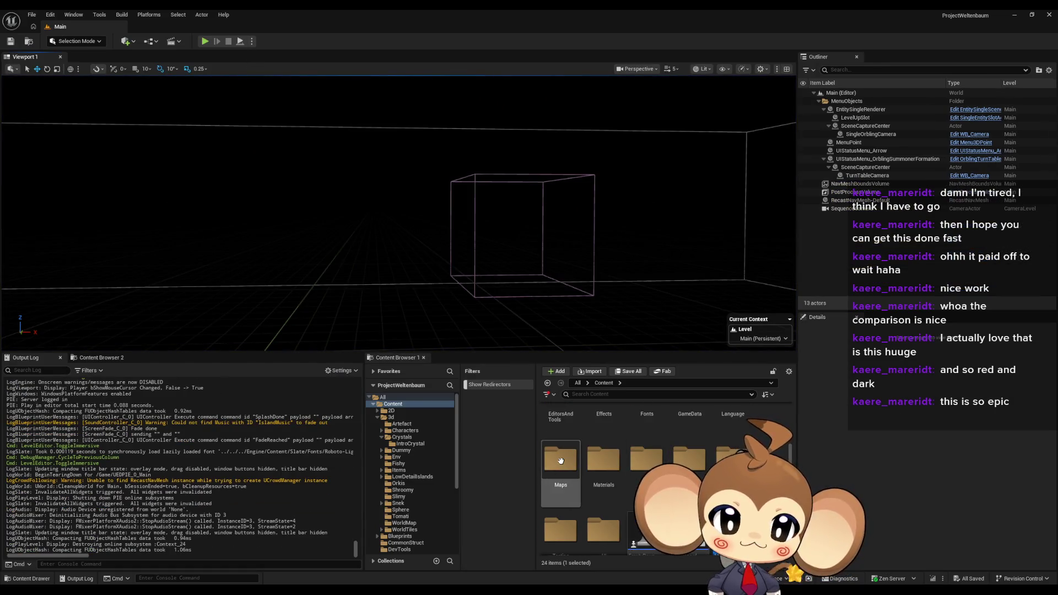
pyautogui.doubleClick(561, 432)
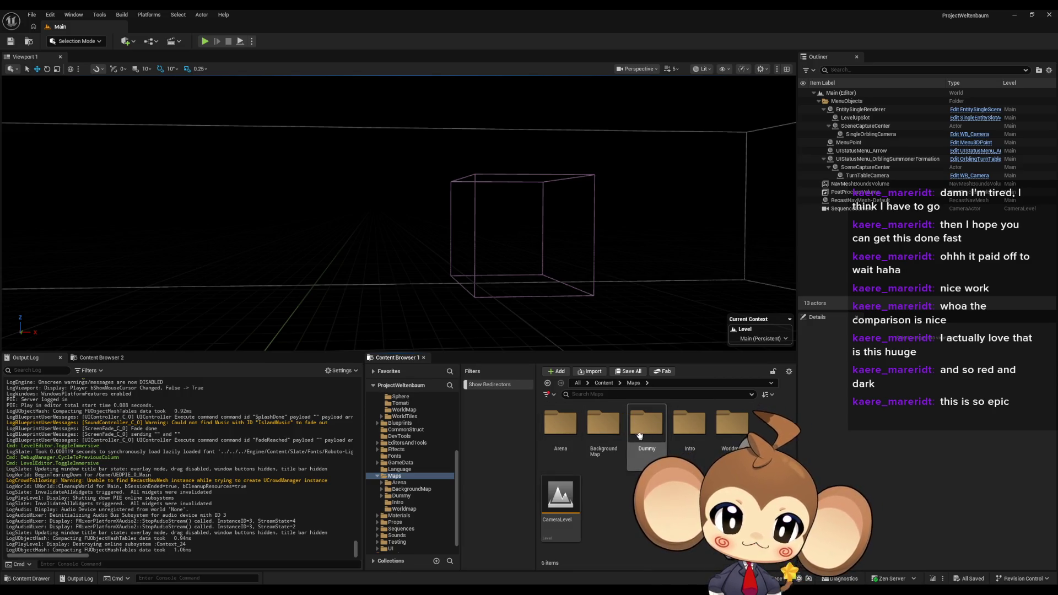
pyautogui.doubleClick(689, 424)
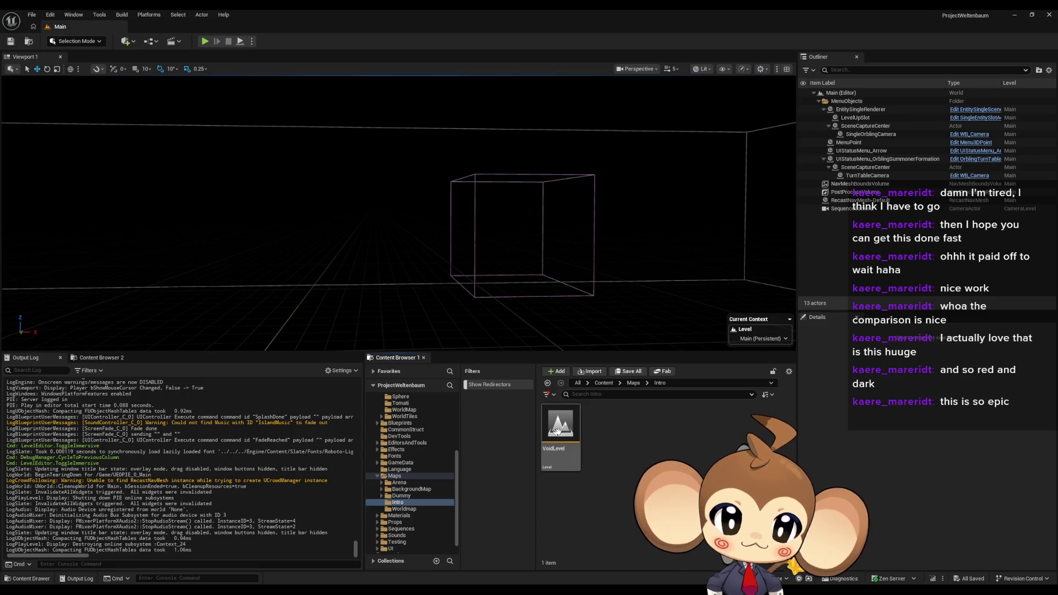
pyautogui.doubleClick(560, 425)
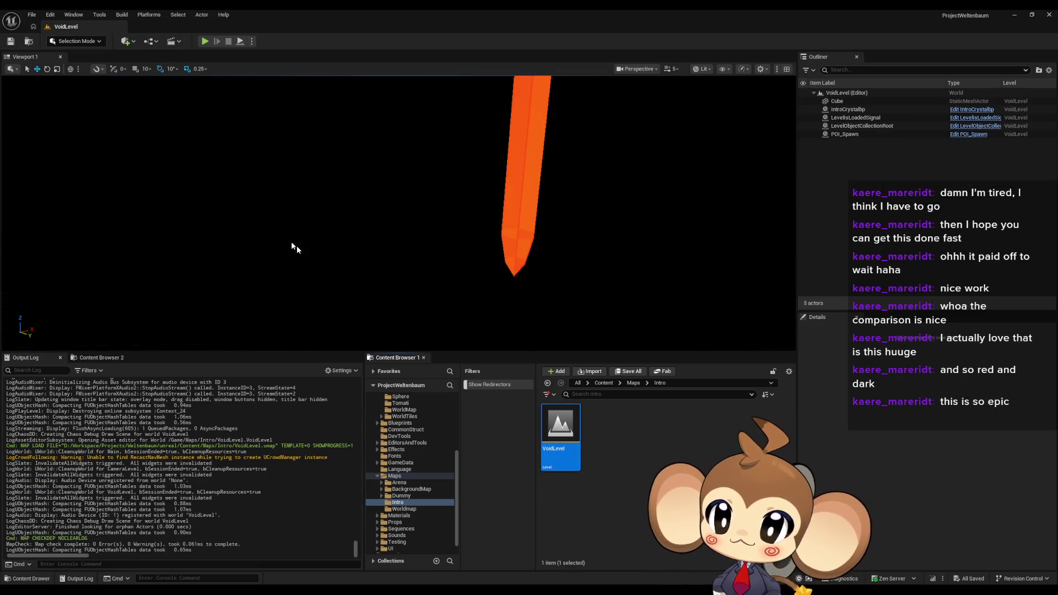
pyautogui.click(443, 172)
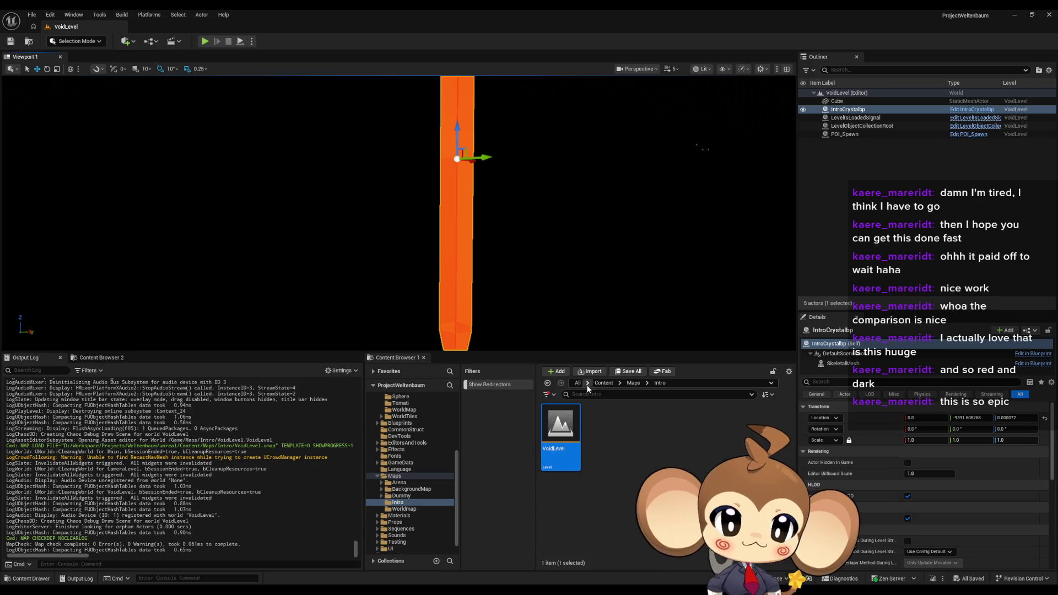
pyautogui.click(603, 382)
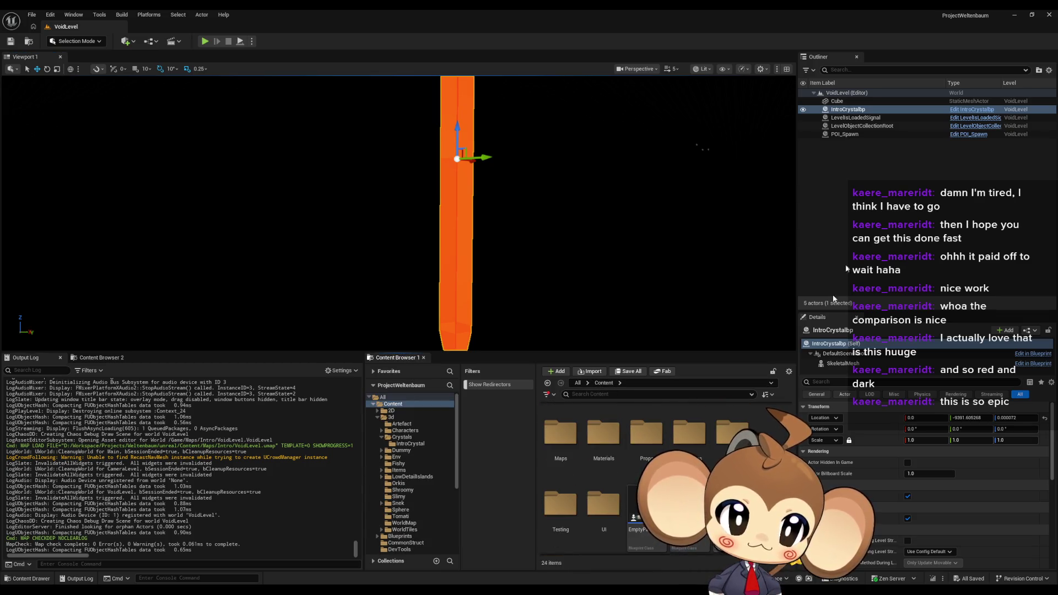
# Open IntroCrystalbp and set the RED, BLUE and GREEN Set Morph Target values to 0
pyautogui.click(978, 110)
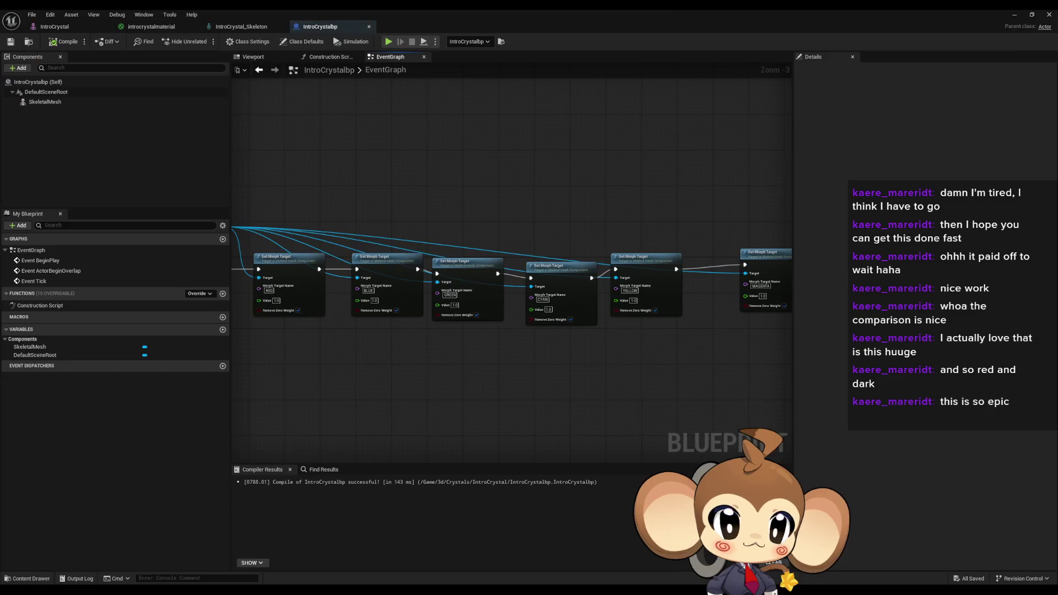
pyautogui.press('super+Down')
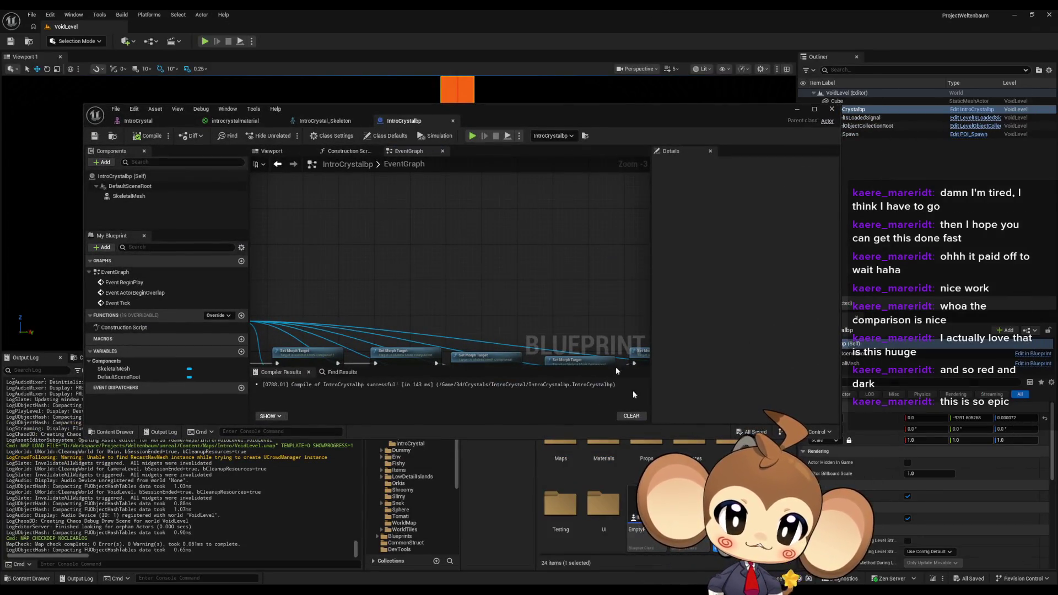
pyautogui.doubleClick(491, 110)
pyautogui.scroll(2, 497, 362)
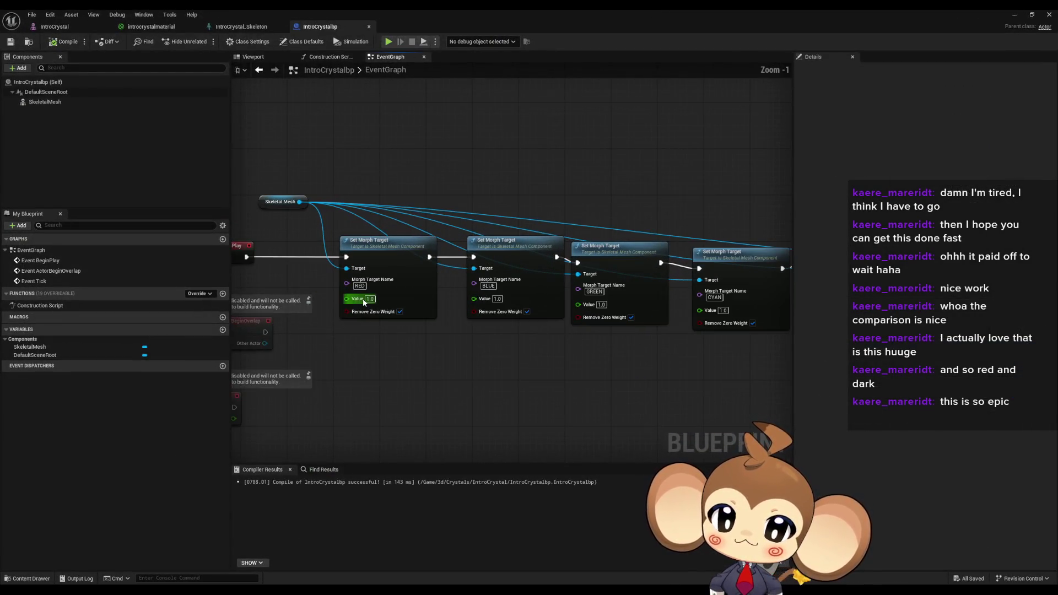
pyautogui.write('0')
pyautogui.press('Return')
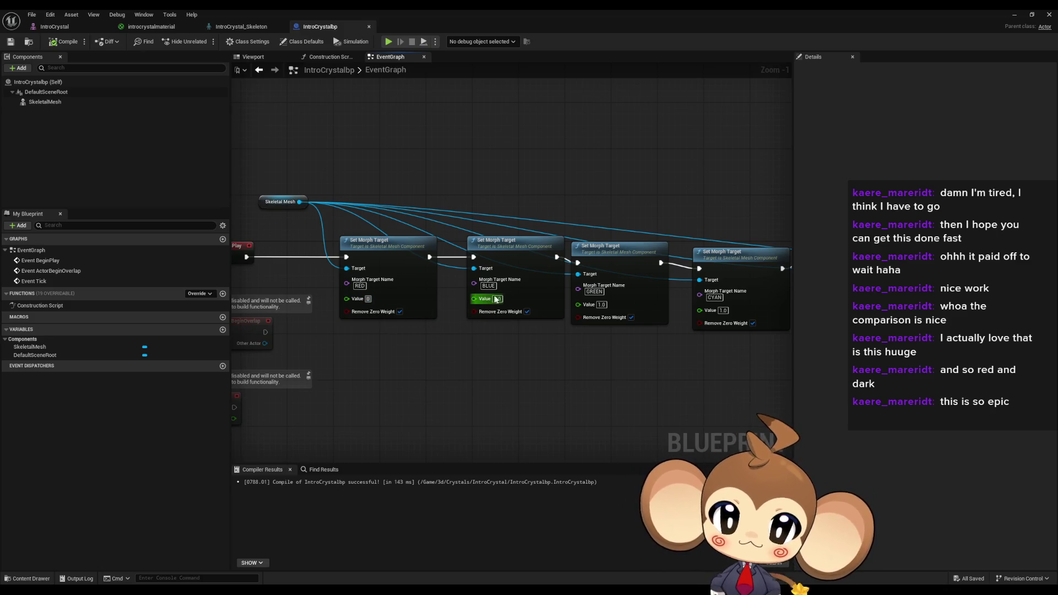
pyautogui.press('Tab')
pyautogui.write('0')
pyautogui.press('Return')
pyautogui.moveTo(711, 305); pyautogui.dragTo(572, 291)
pyautogui.moveTo(412, 344); pyautogui.dragTo(668, 388)
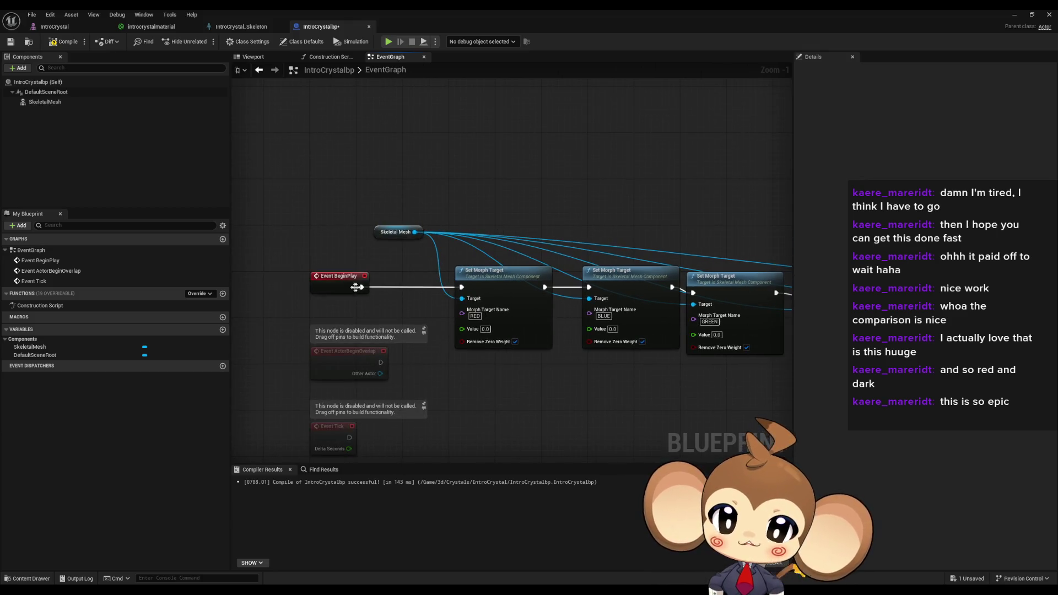
pyautogui.click(1022, 13)
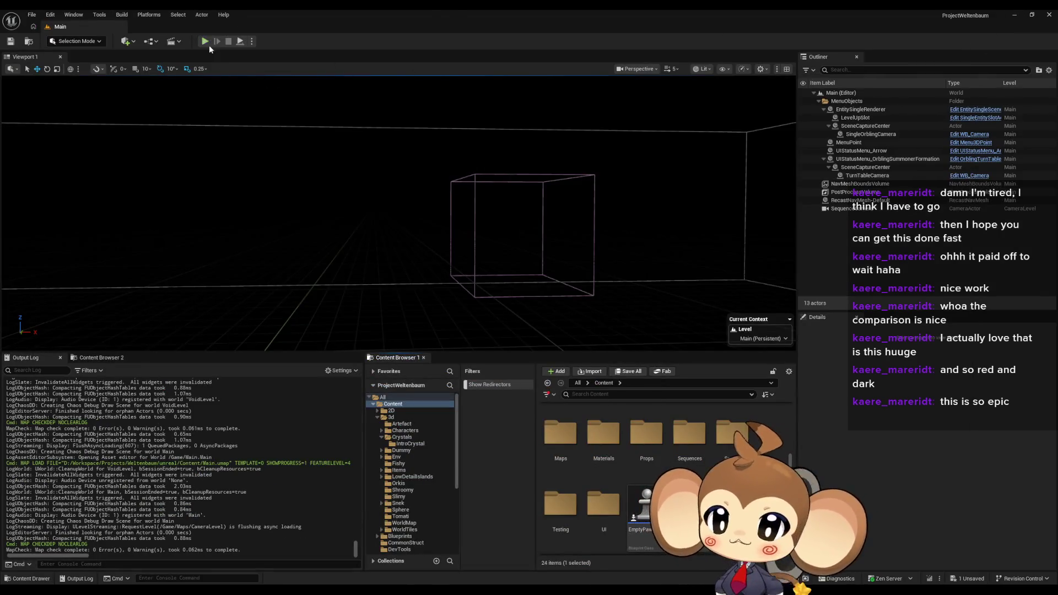
# Play the Main level full-screen and circle the camera around the tall red pillar, then restore the editor interface
pyautogui.hotkey('alt', 'p')
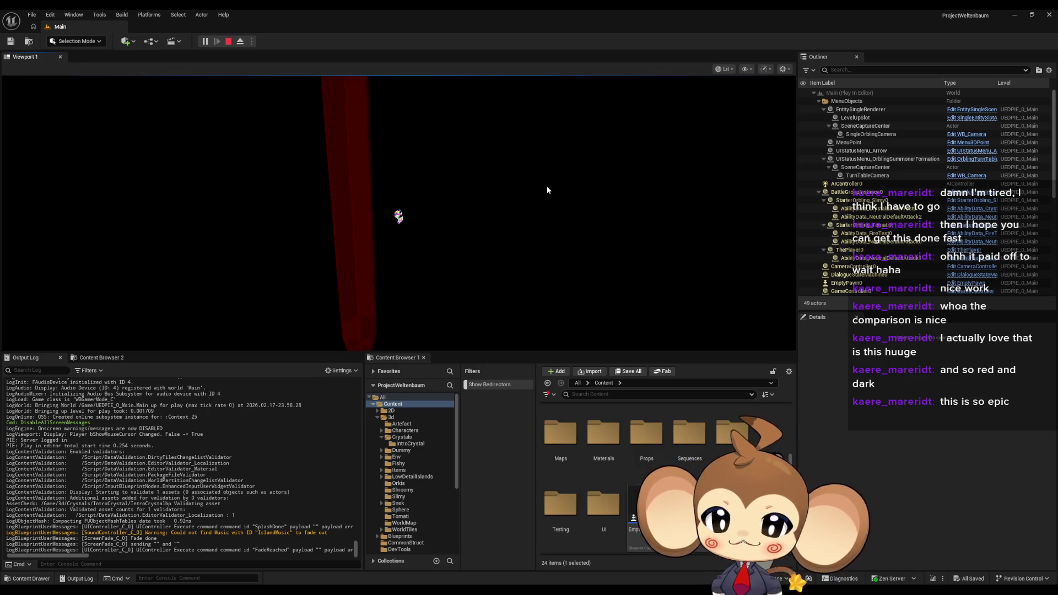
pyautogui.press('F11')
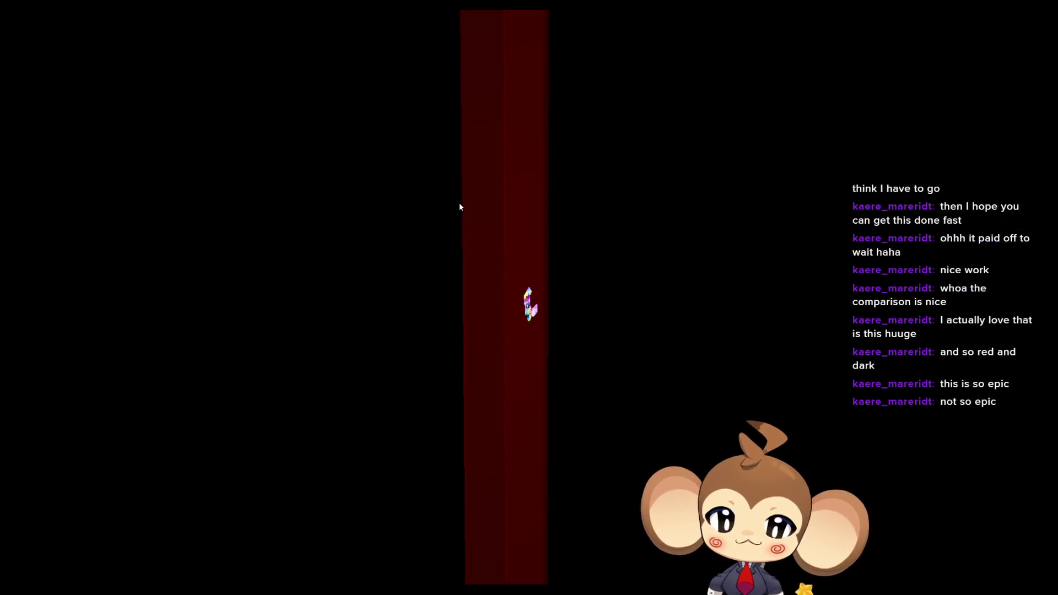
pyautogui.press('d')
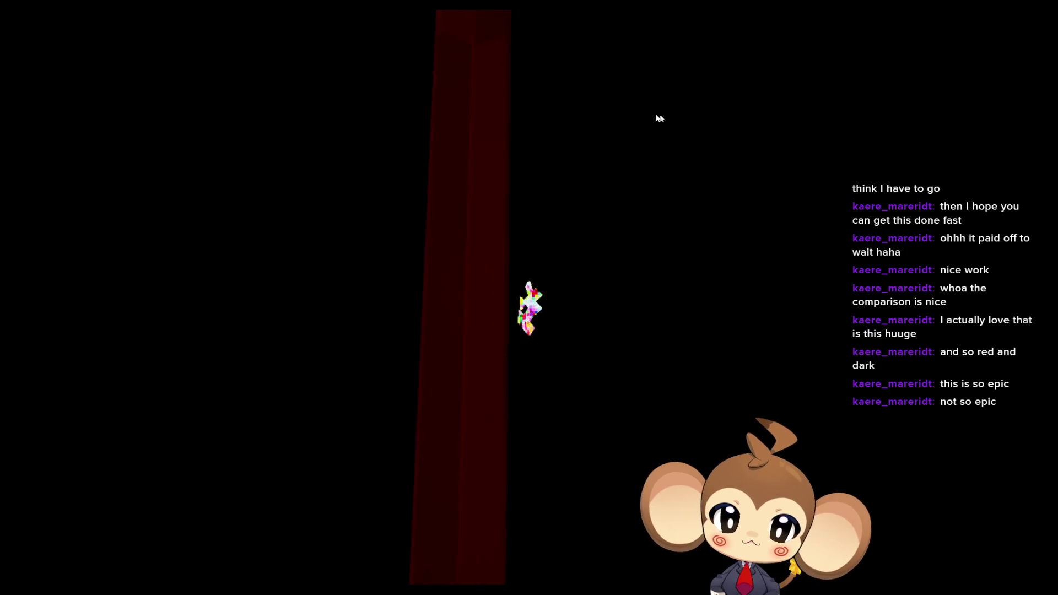
pyautogui.press('d')
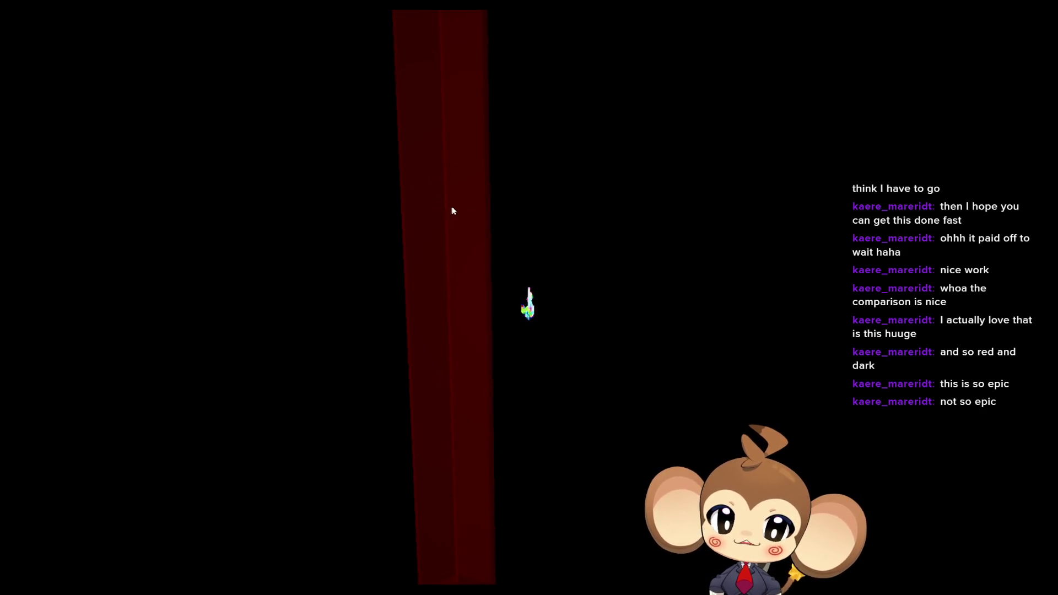
pyautogui.moveTo(451, 209)
pyautogui.mouseDown()
pyautogui.moveTo(463, 307)
pyautogui.moveTo(413, 142)
pyautogui.mouseUp()
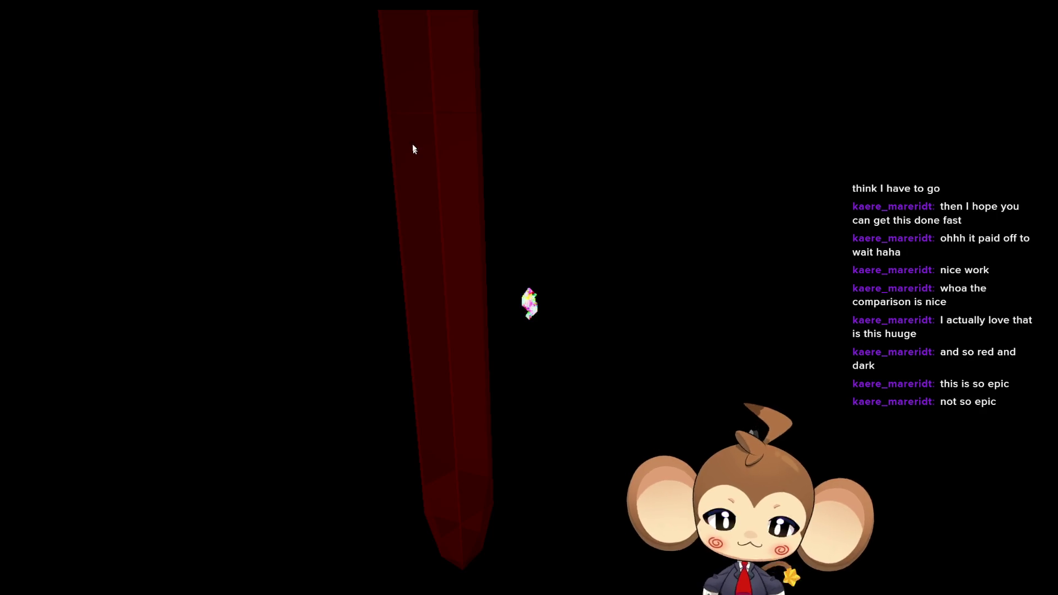
pyautogui.press('F11')
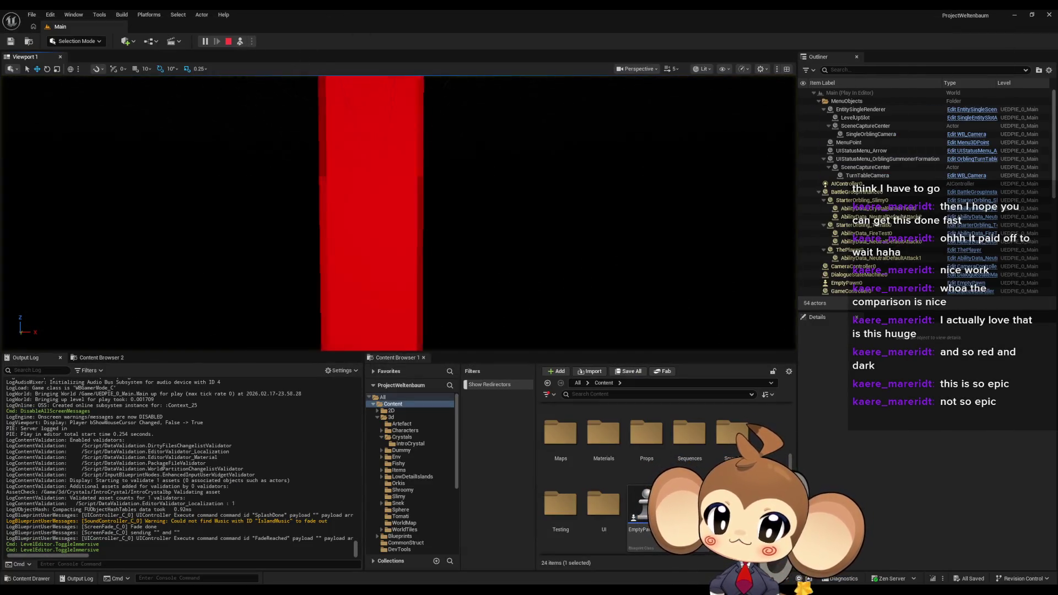